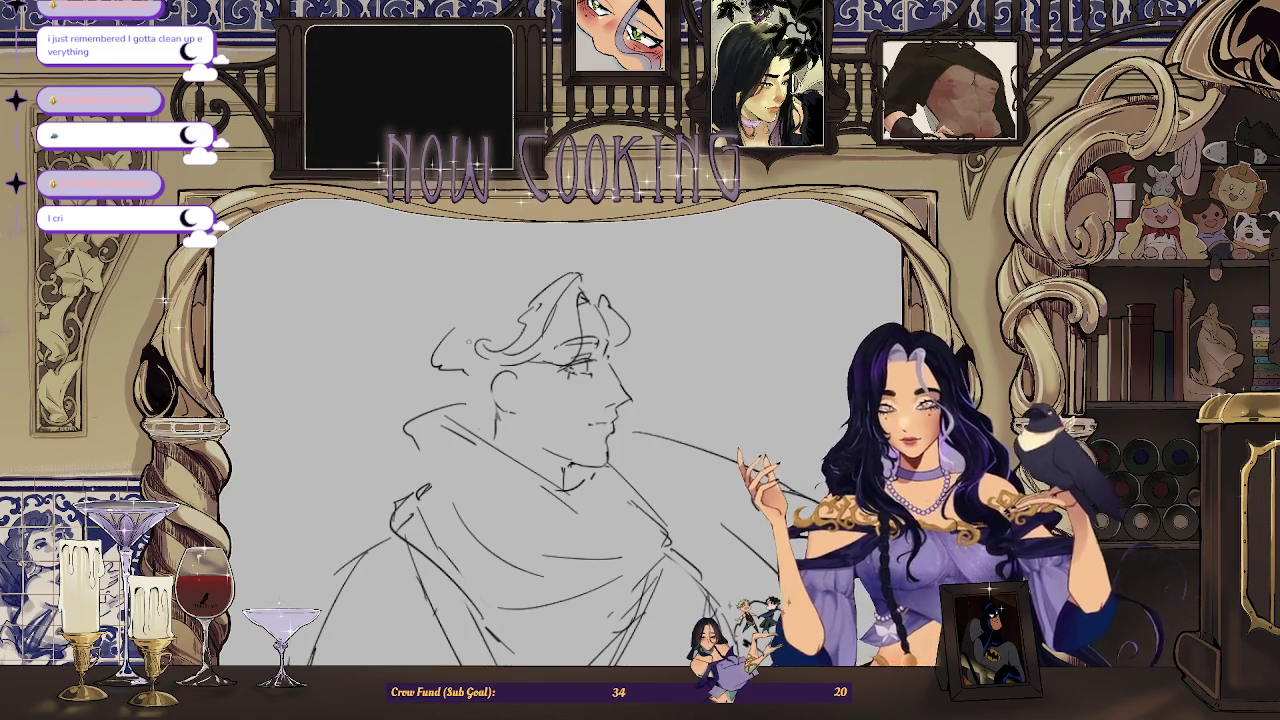
Step: Add curl strokes and a curve over the top and left of the man's hair, undoing one stroke
left_click_drag(468, 329, 490, 352)
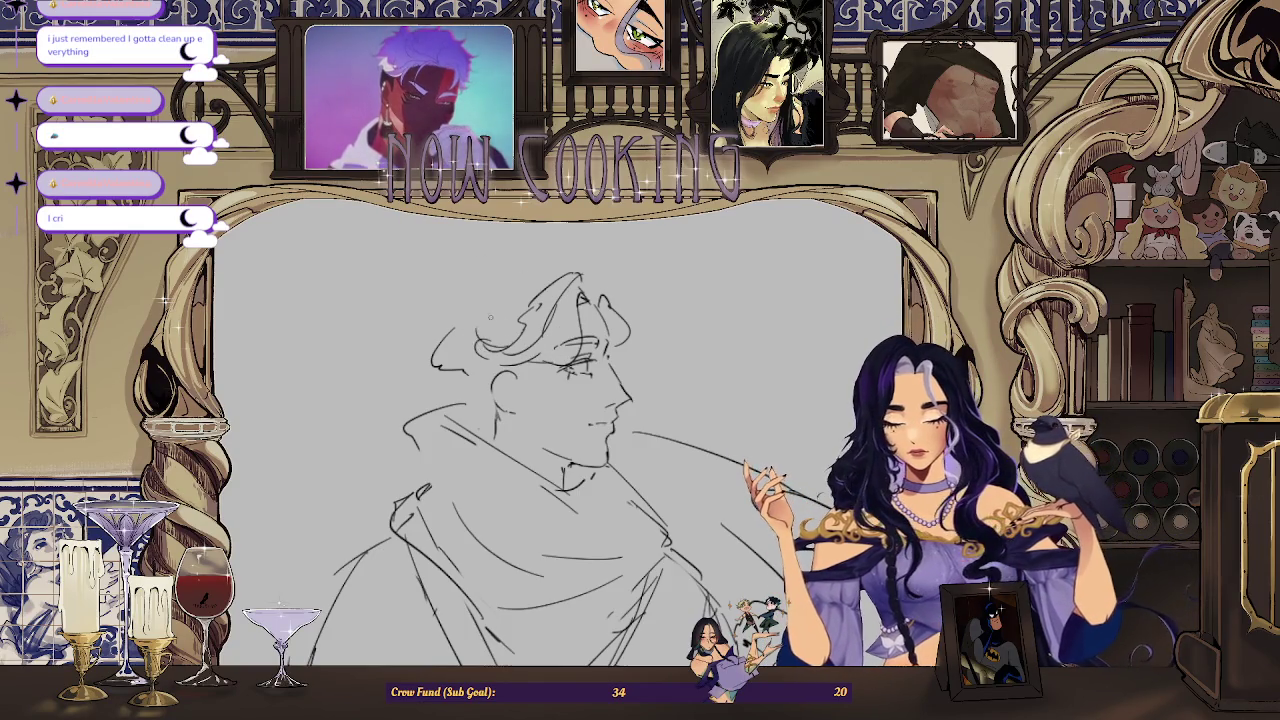
key("ctrl+z")
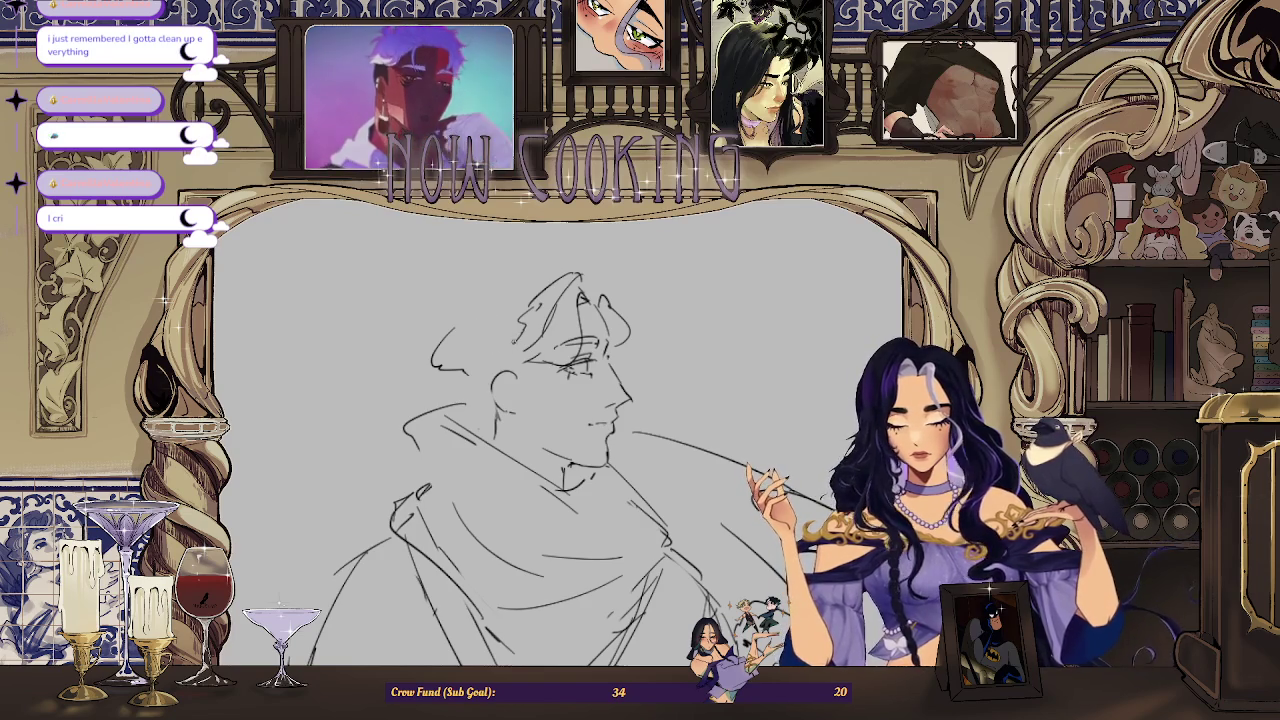
left_click_drag(491, 316, 483, 315)
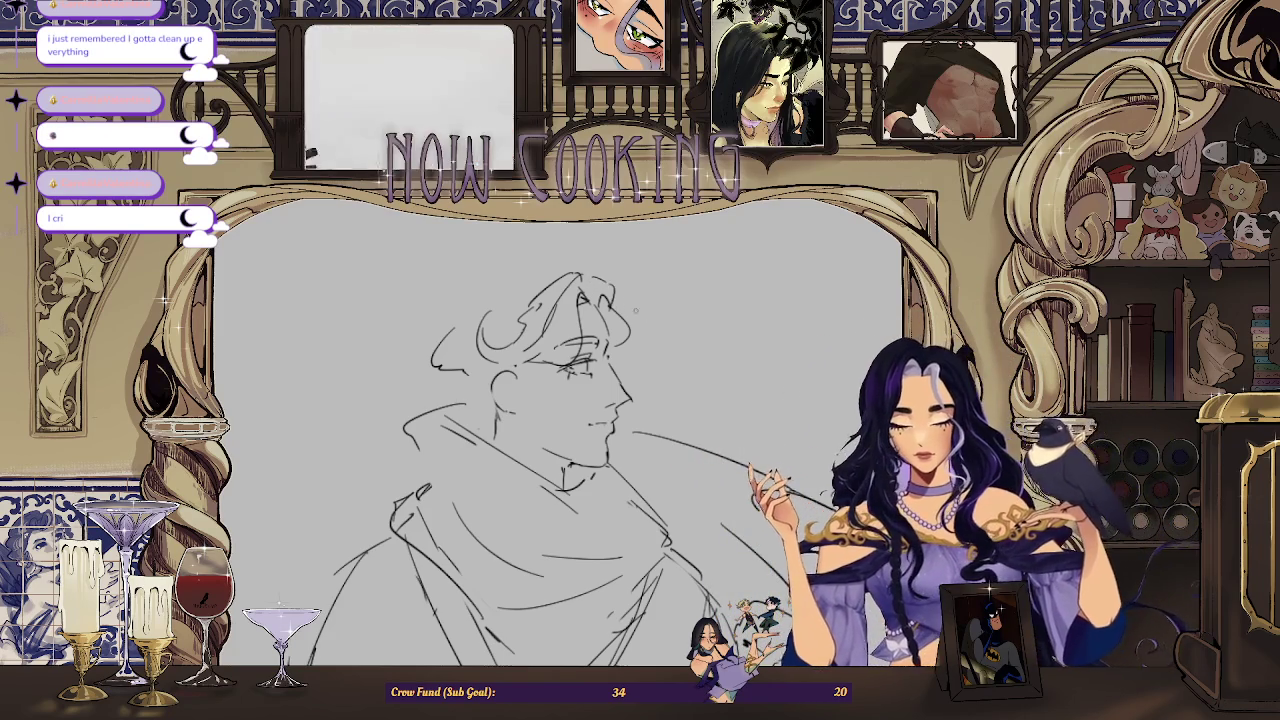
left_click_drag(424, 320, 534, 265)
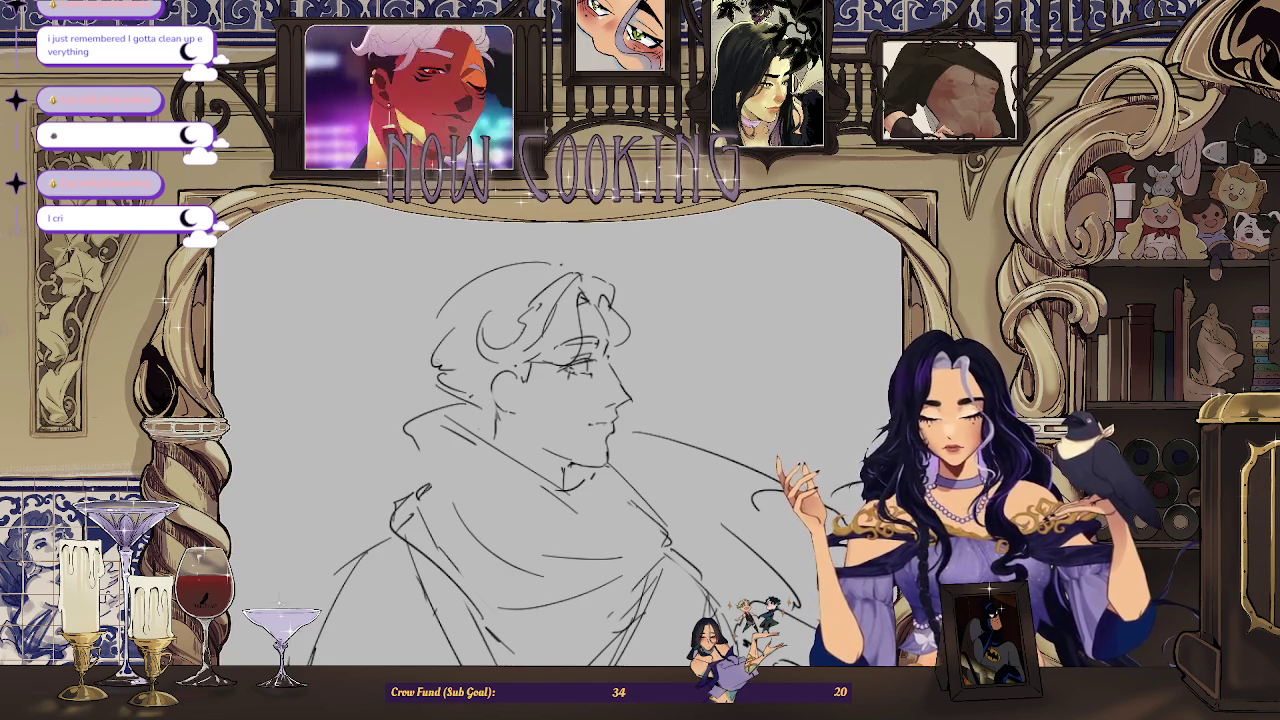
mouse_move(445, 316)
left_mouse_down()
mouse_move(418, 352)
mouse_move(470, 286)
left_mouse_up()
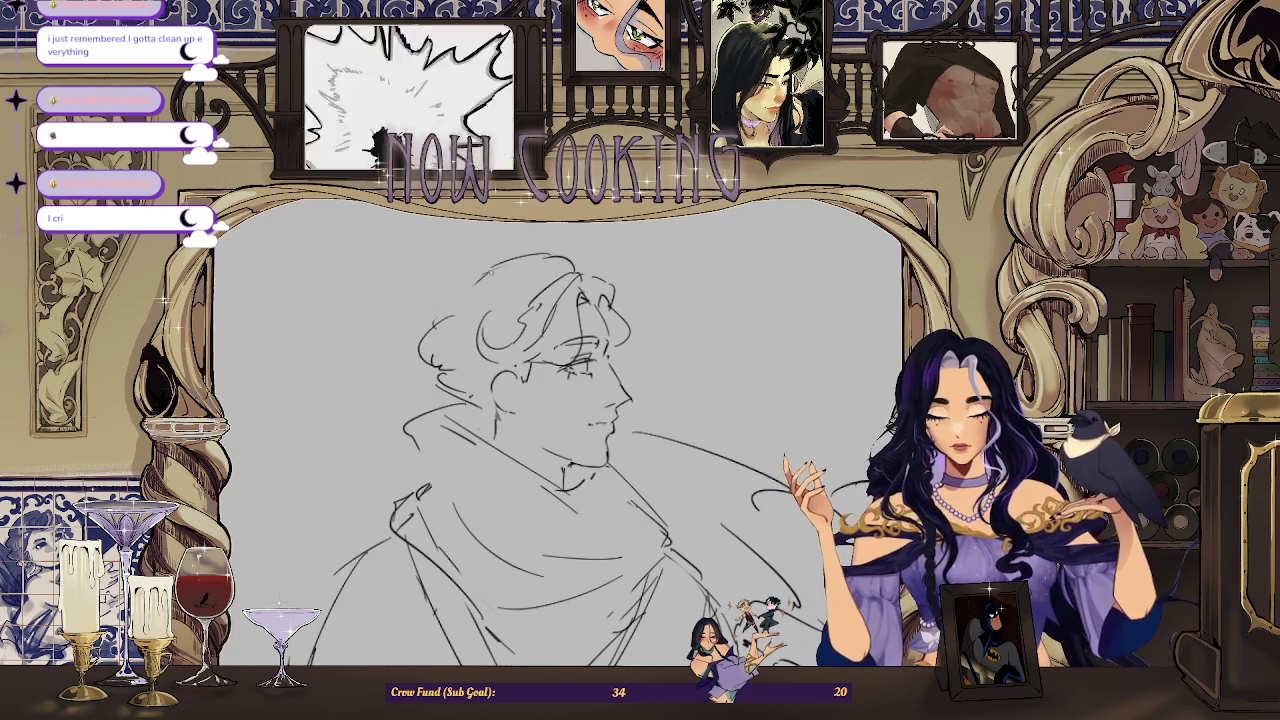
Step: Rotate the view, erase and redraw the hair behind the head, then flip the canvas to check
left_click_drag(472, 280, 540, 270)
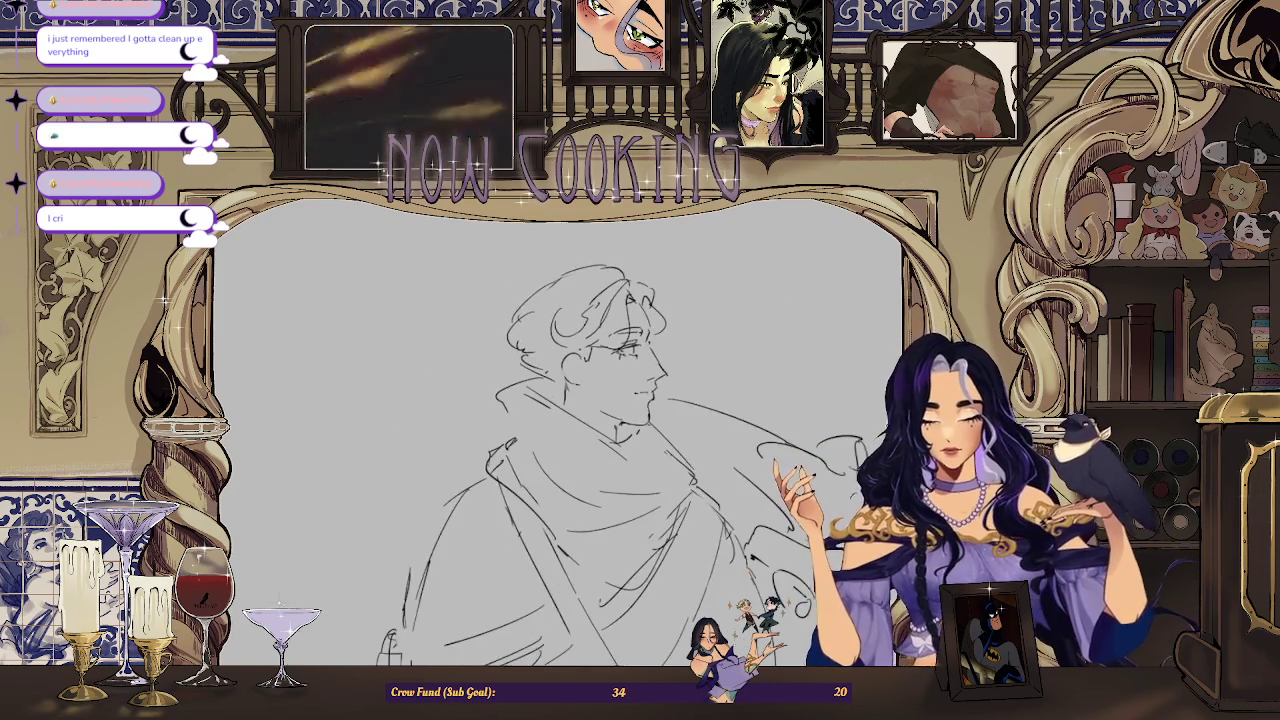
mouse_move(640, 345)
left_mouse_down()
mouse_move(565, 348)
mouse_move(576, 350)
mouse_move(544, 386)
left_mouse_up()
mouse_move(576, 336)
left_mouse_down()
mouse_move(558, 372)
mouse_move(574, 370)
left_mouse_up()
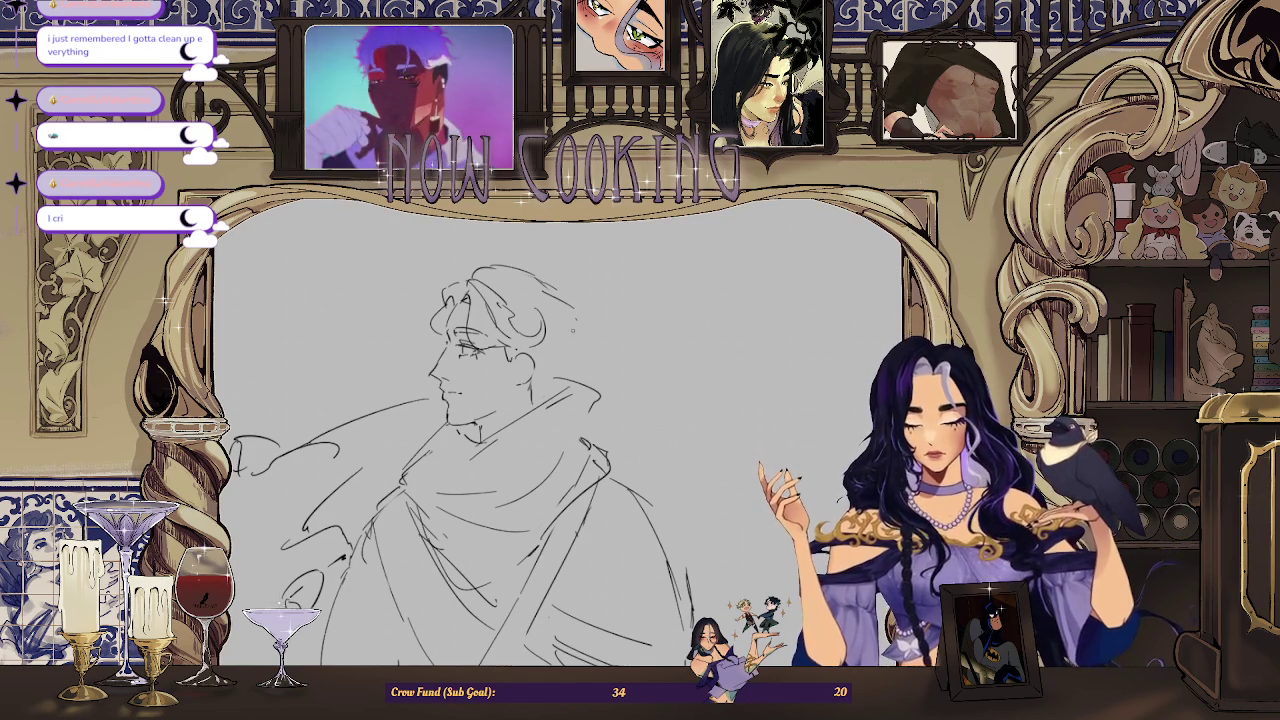
key("h")
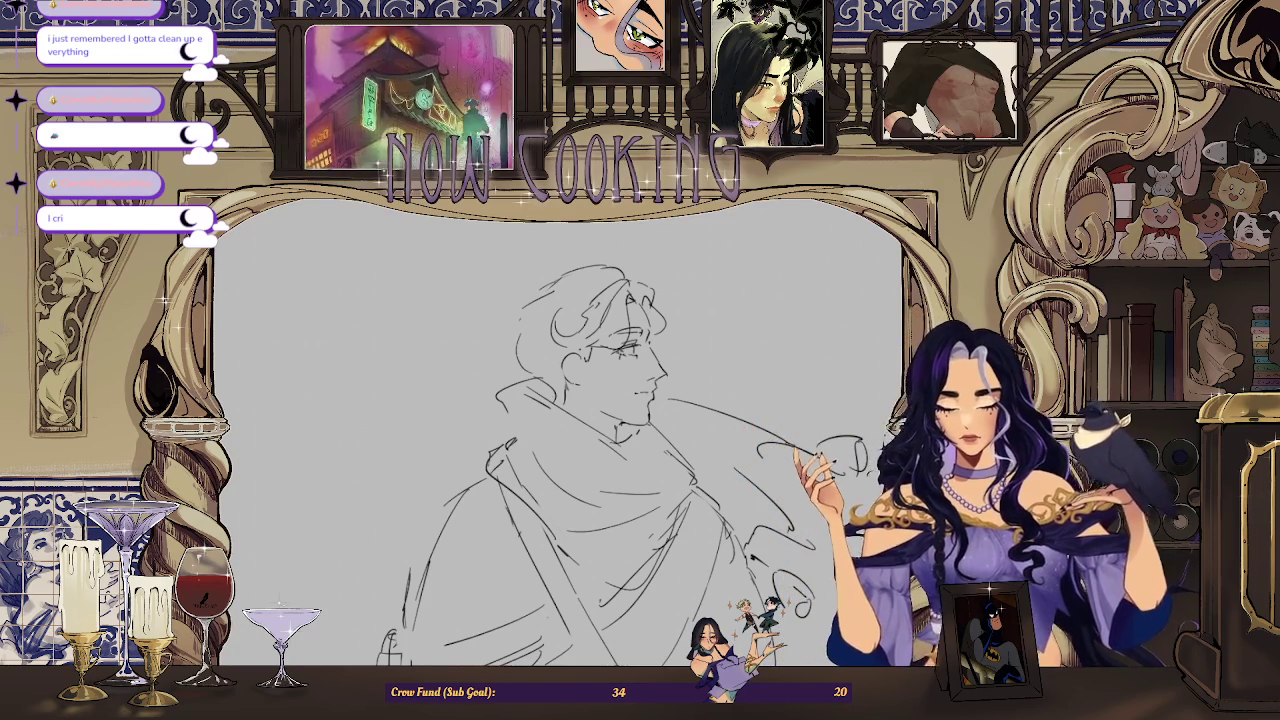
Step: Add small curls along the back and top of the hair, flipping the view between strokes
left_click_drag(522, 300, 506, 342)
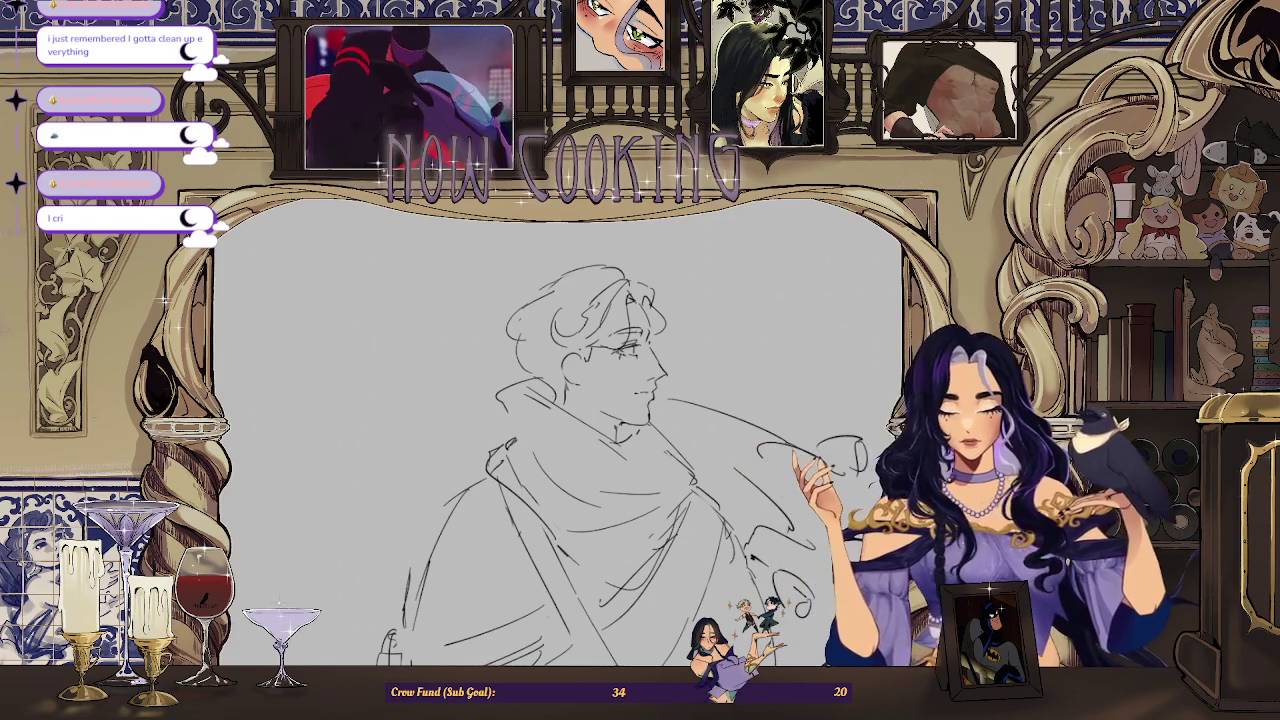
key("m")
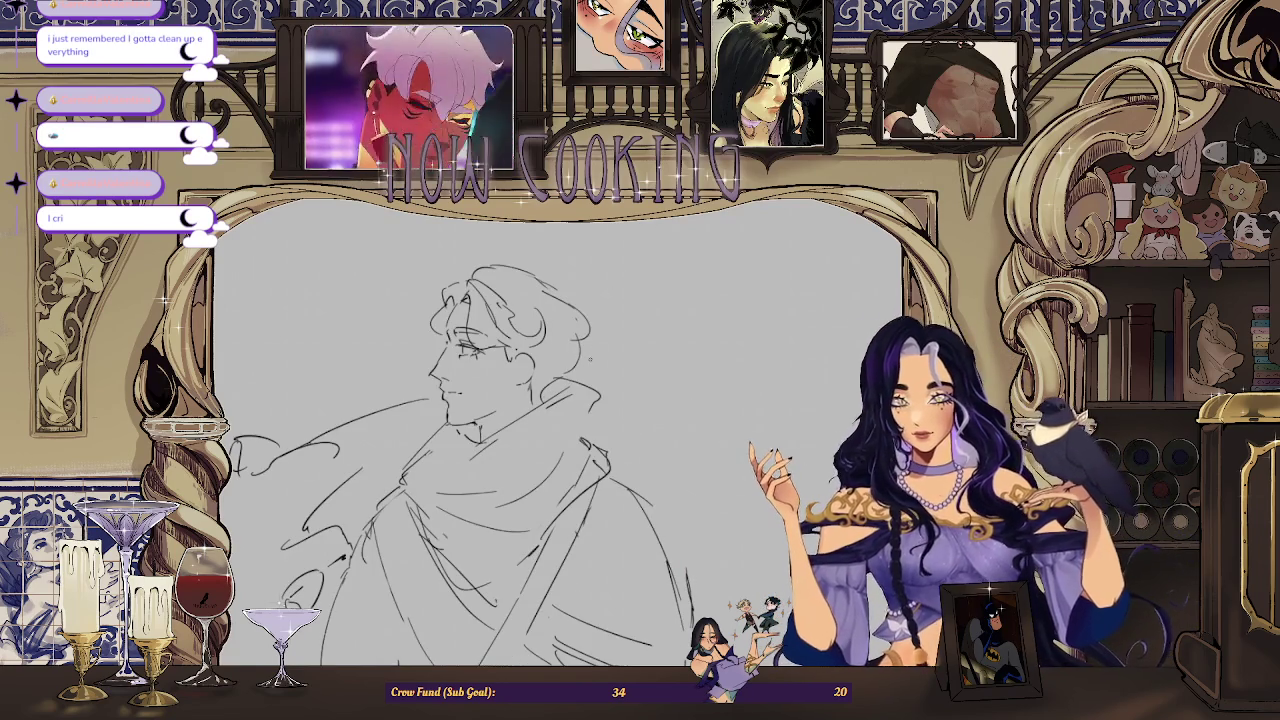
left_click_drag(576, 344, 556, 364)
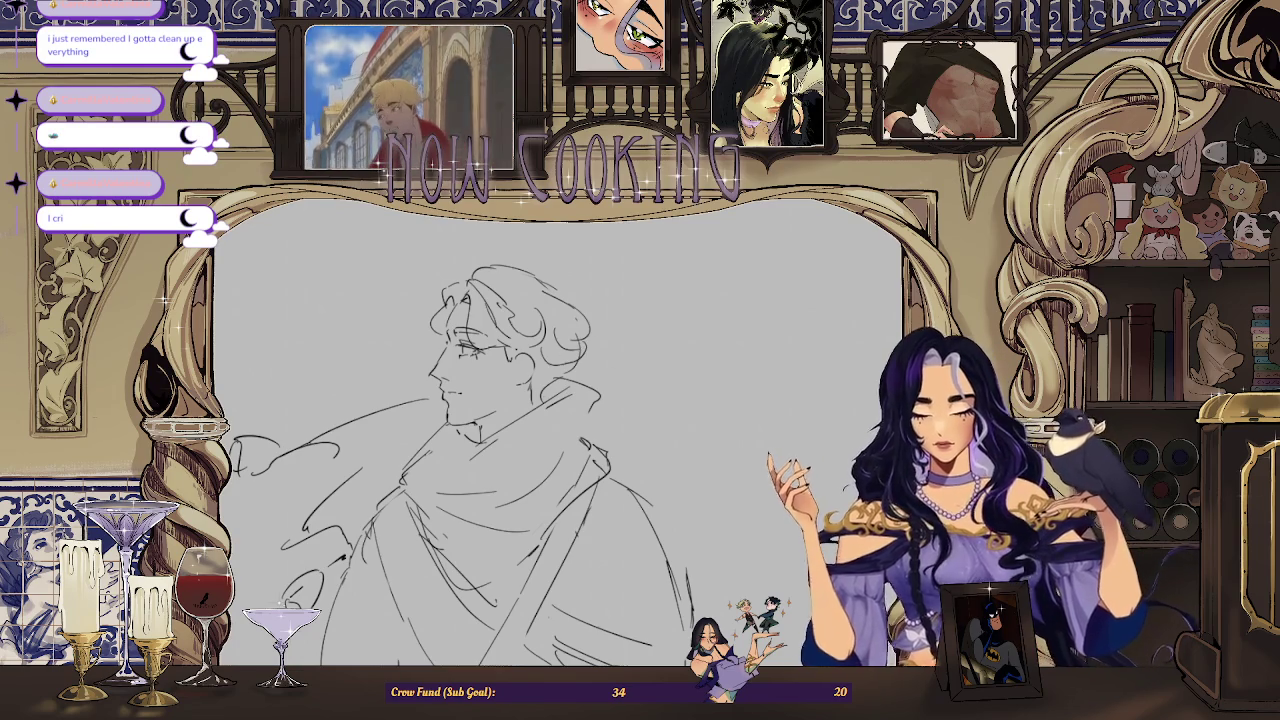
key("h")
left_click_drag(652, 290, 658, 304)
key("ctrl+z")
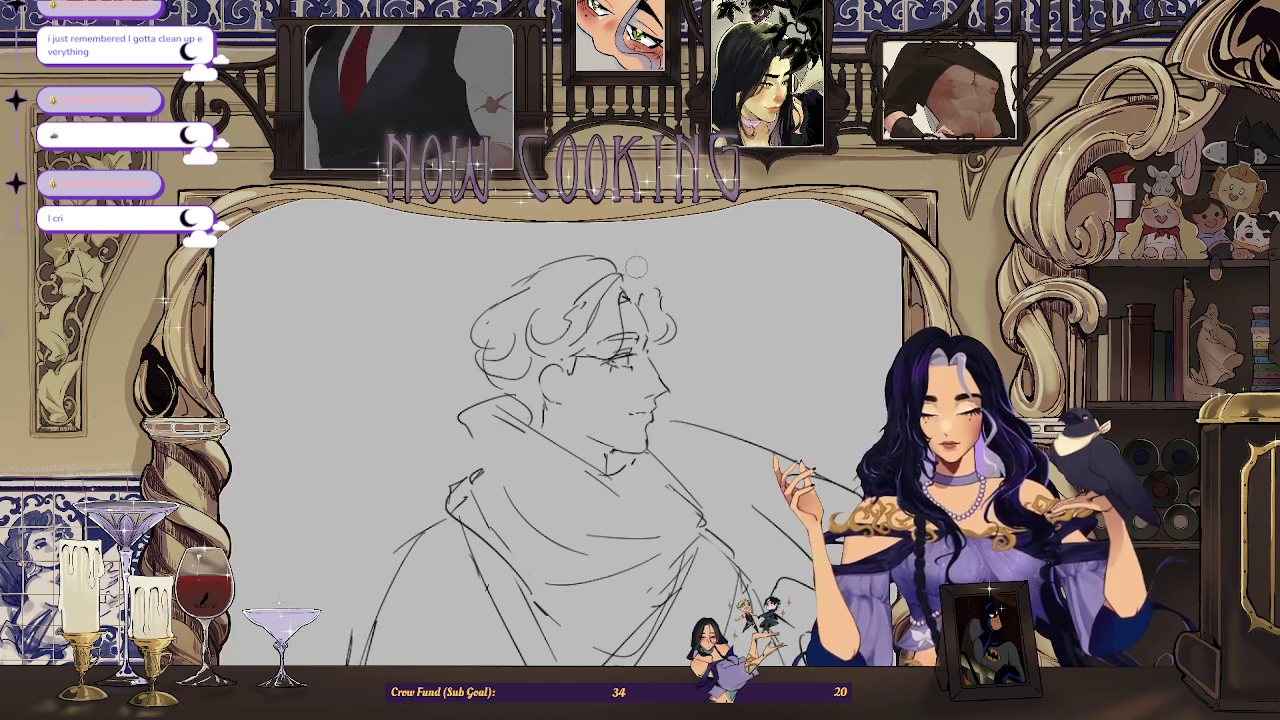
mouse_move(615, 264)
left_mouse_down()
mouse_move(638, 261)
mouse_move(660, 288)
left_mouse_up()
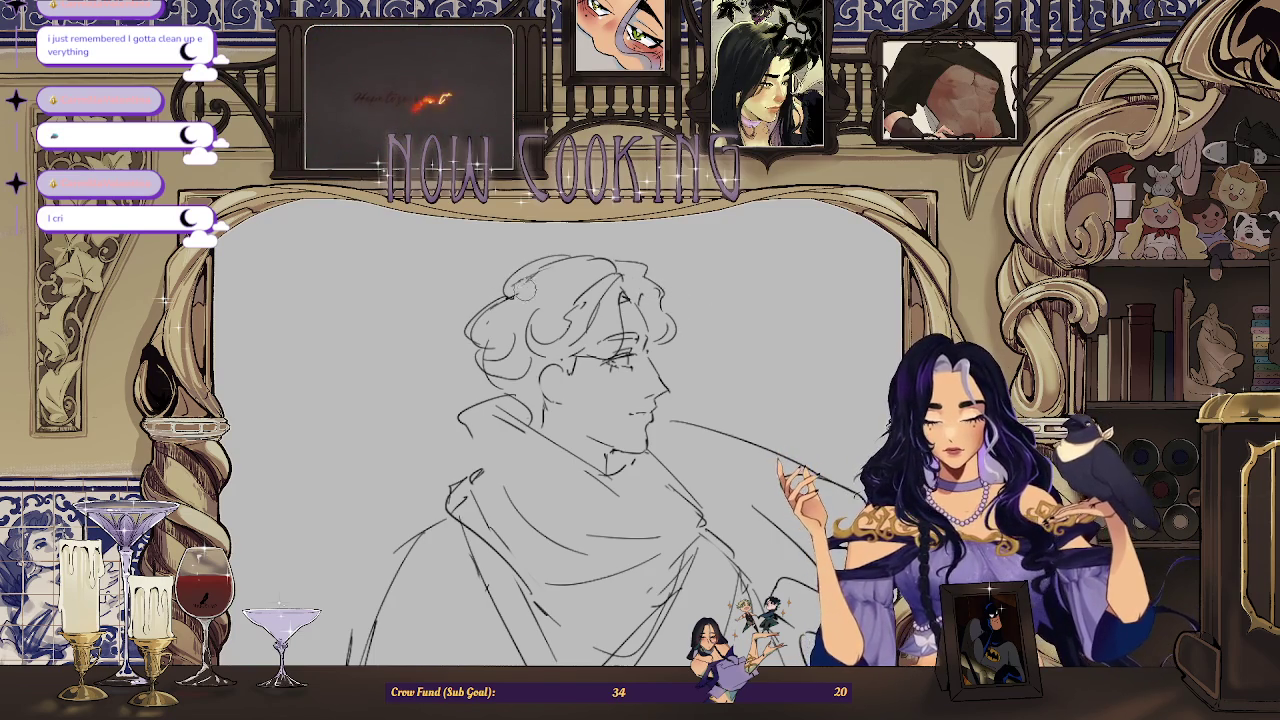
scroll(671, 358, "down", 3)
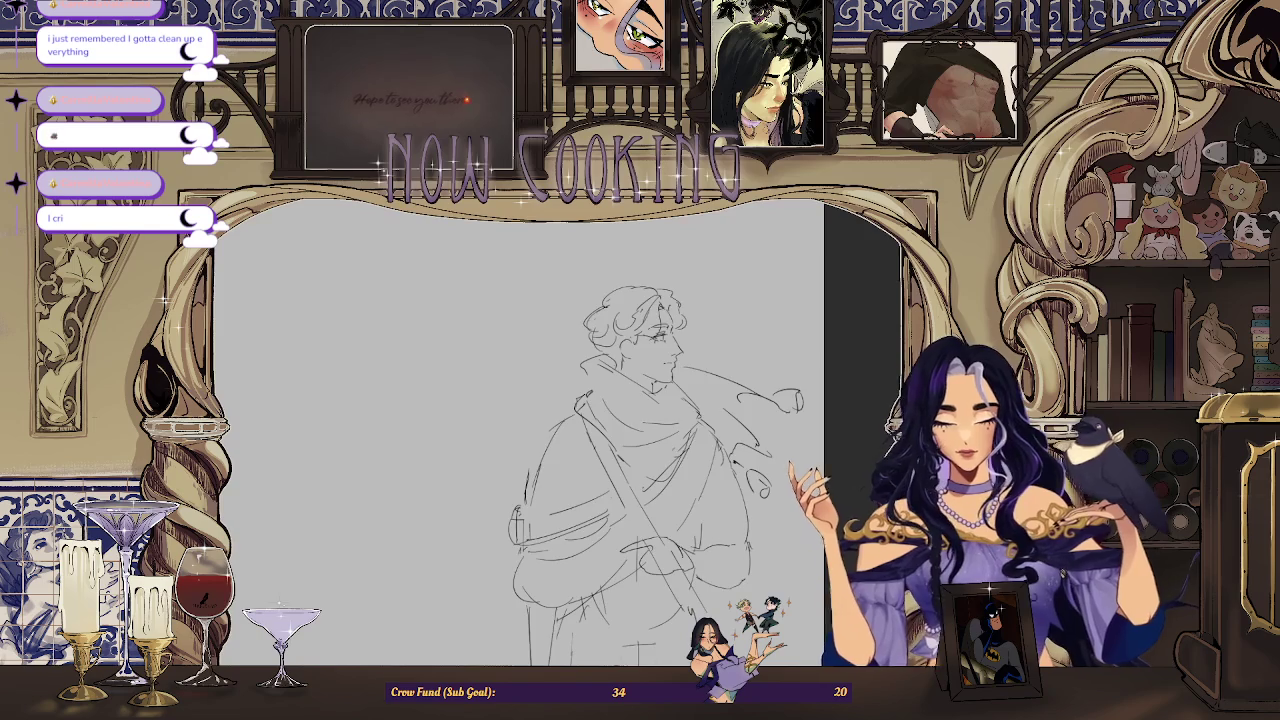
scroll(840, 340, "up", 1)
scroll(840, 340, "up", 1)
scroll(840, 340, "up", 1)
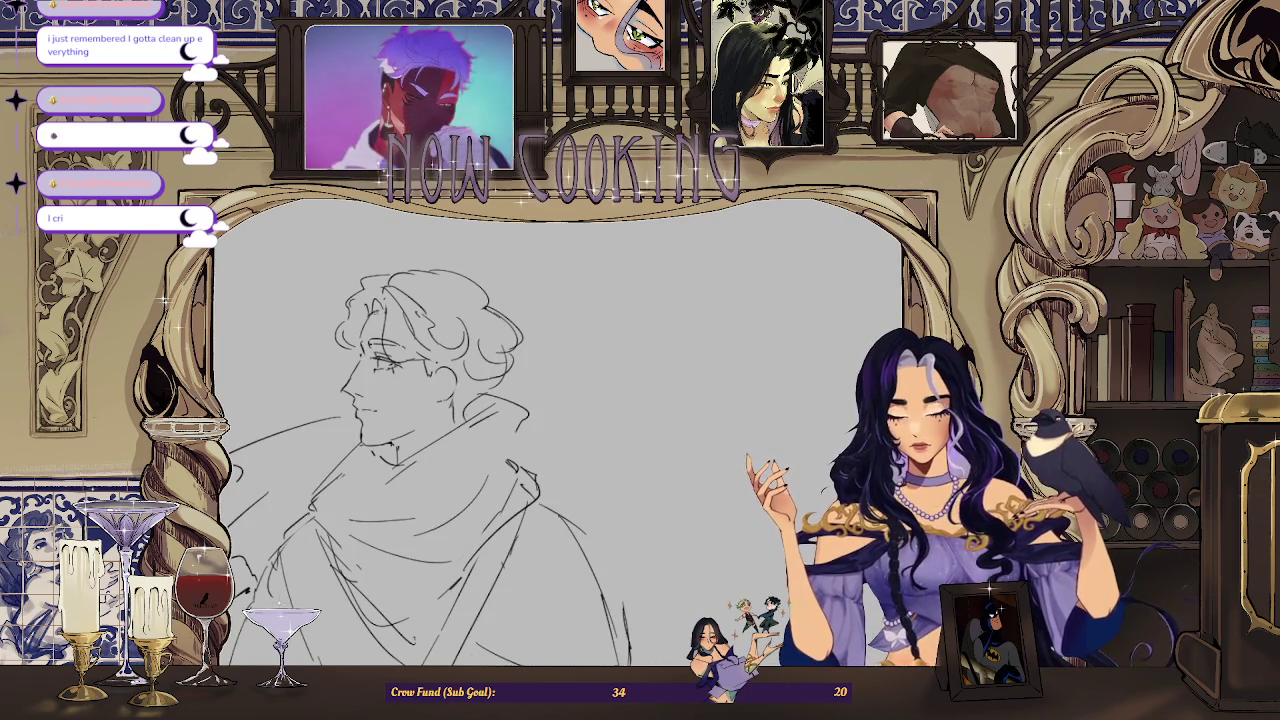
scroll(609, 330, "down", 2)
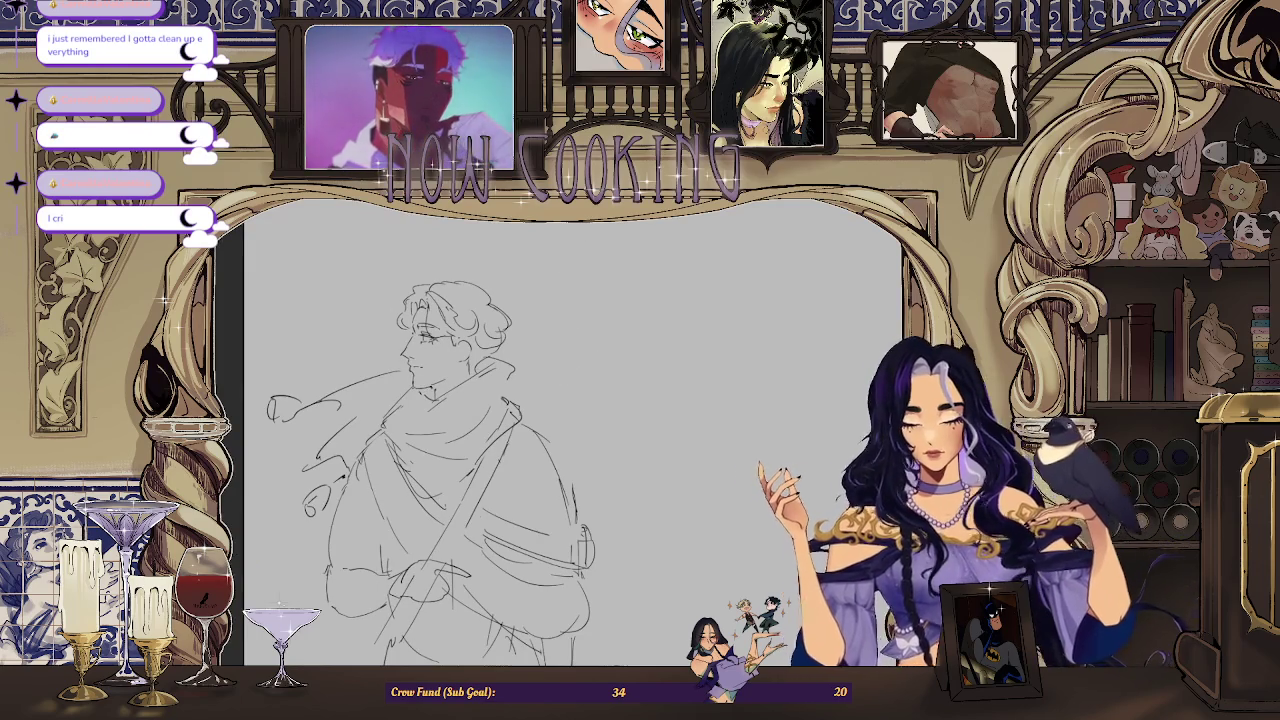
key("m")
scroll(600, 430, "up", 2)
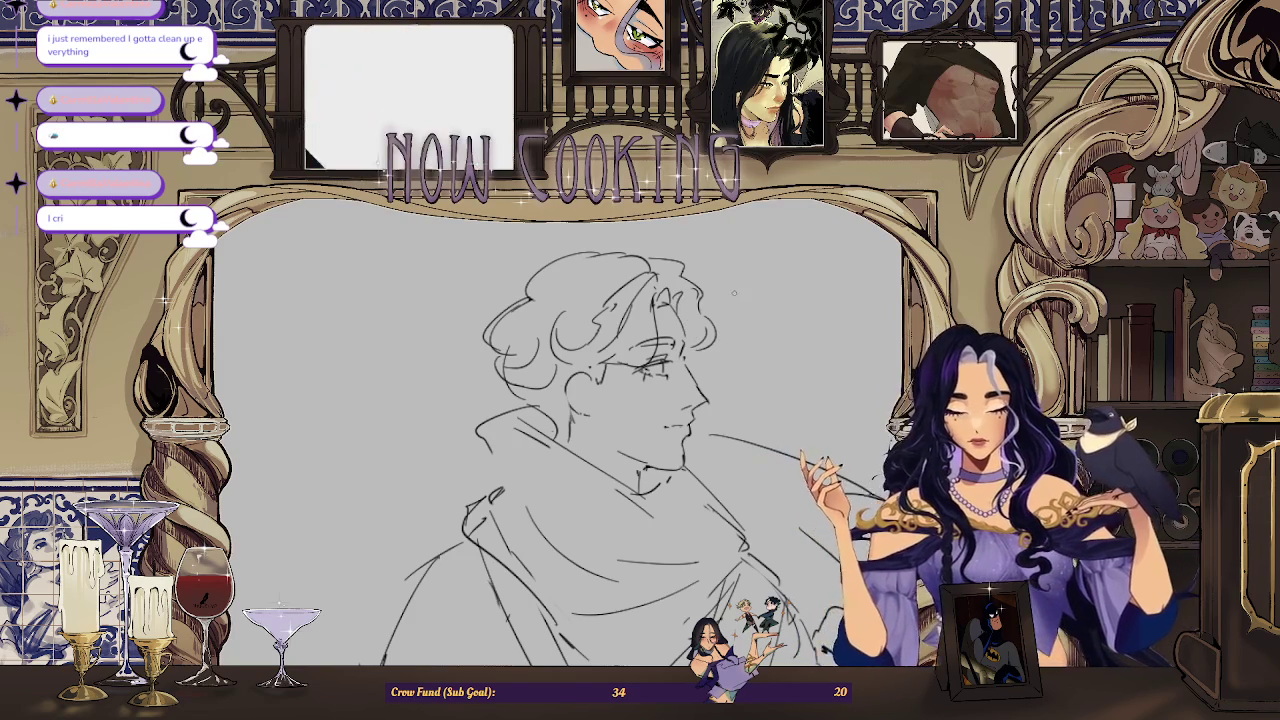
scroll(717, 306, "down", 3)
key("h")
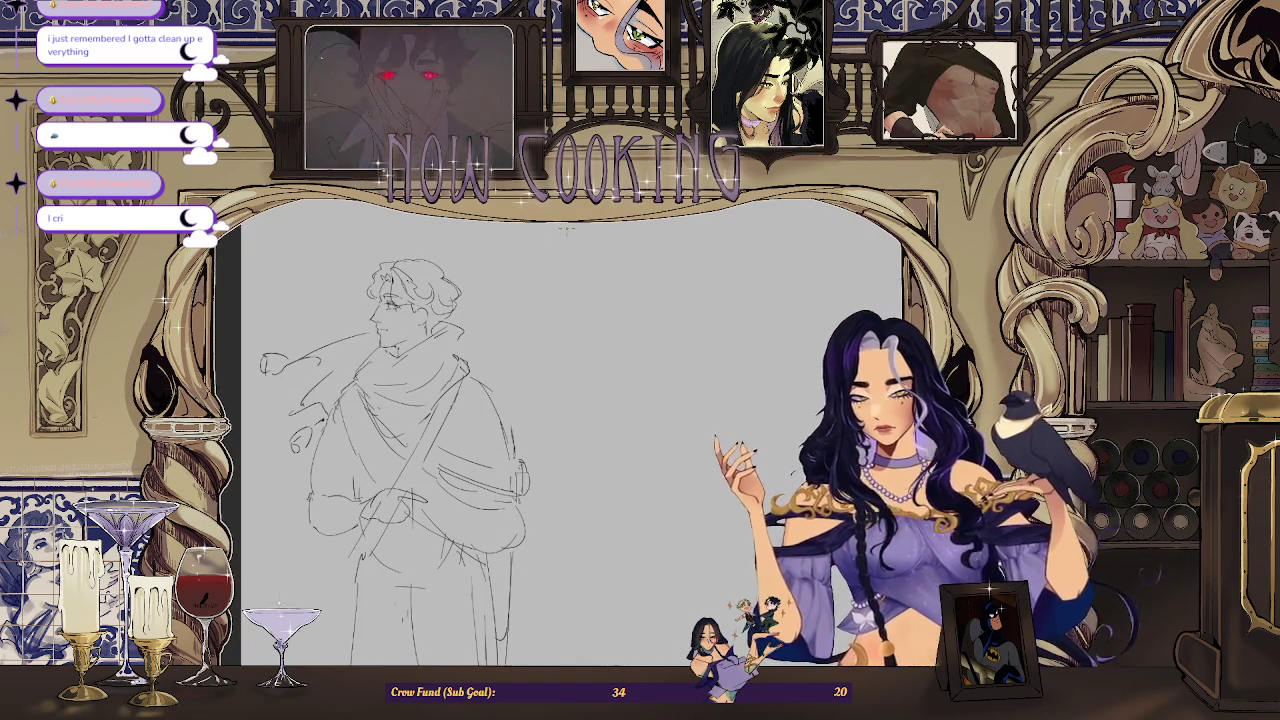
scroll(435, 231, "up", 2)
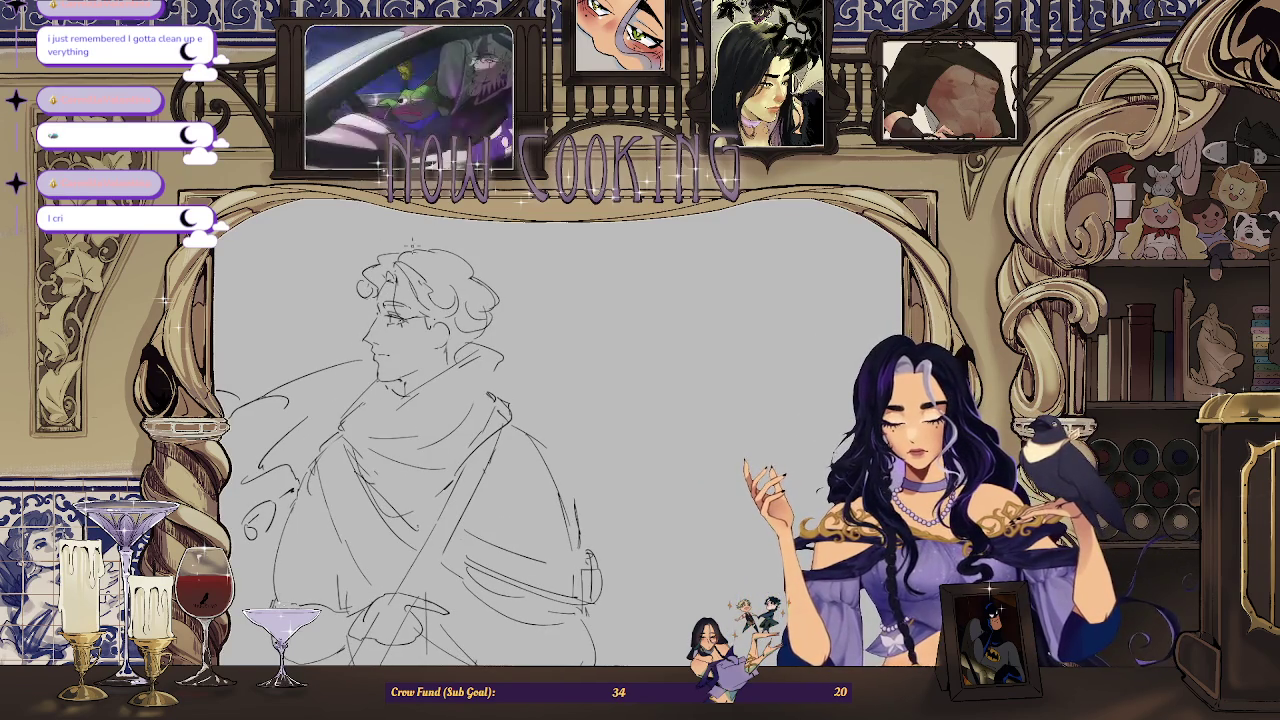
left_click_drag(519, 305, 530, 300)
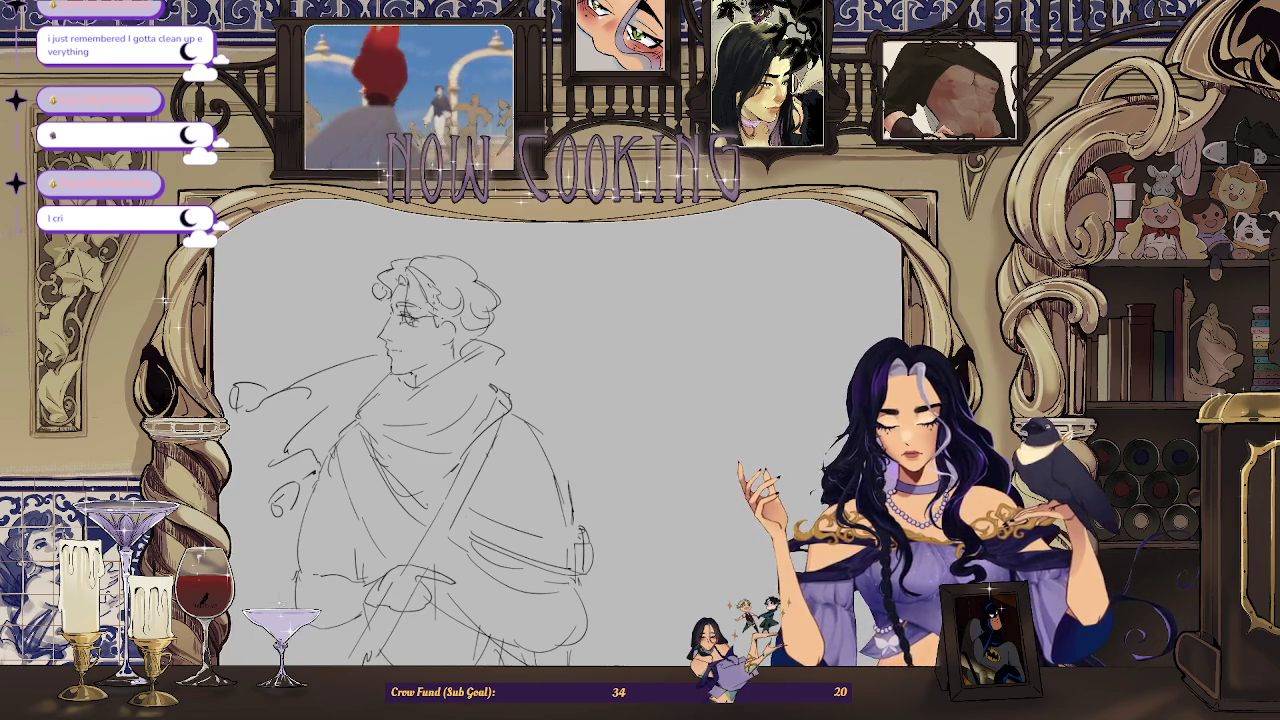
Step: Refine strokes around the eye and erase stray lines behind the head in a flipped view
scroll(560, 335, "up", 1)
left_click_drag(380, 310, 402, 318)
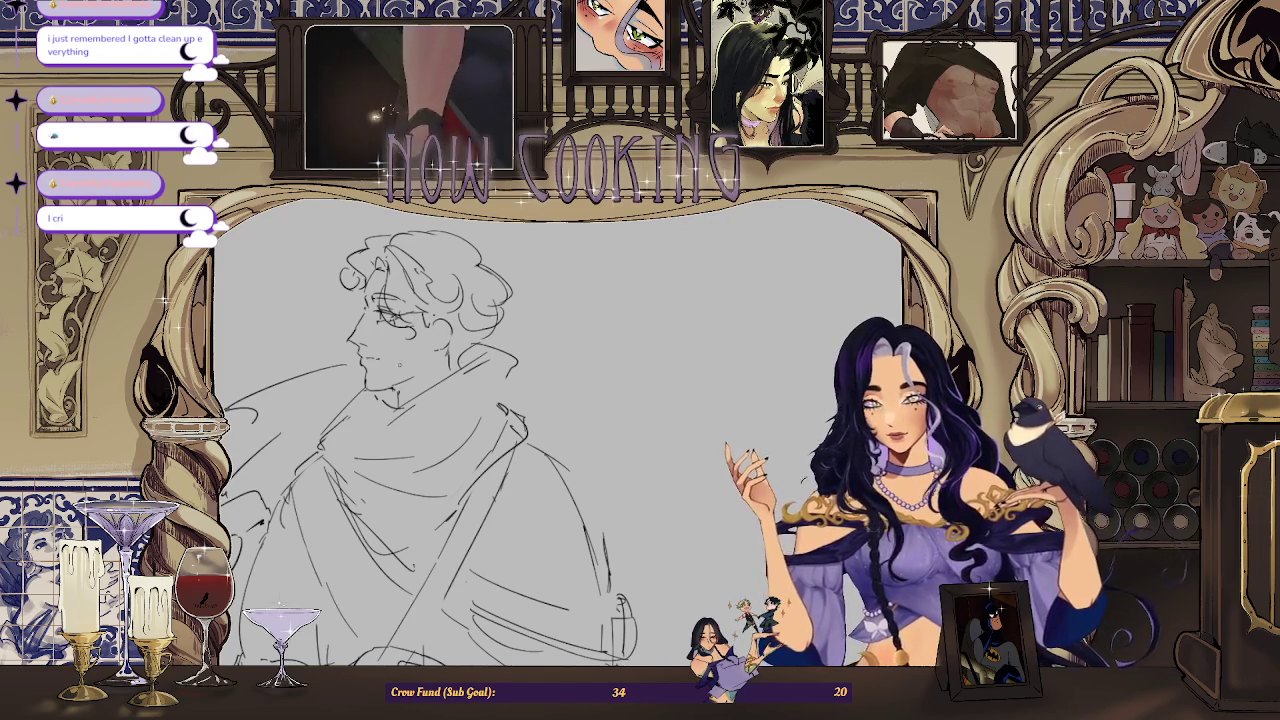
key("h")
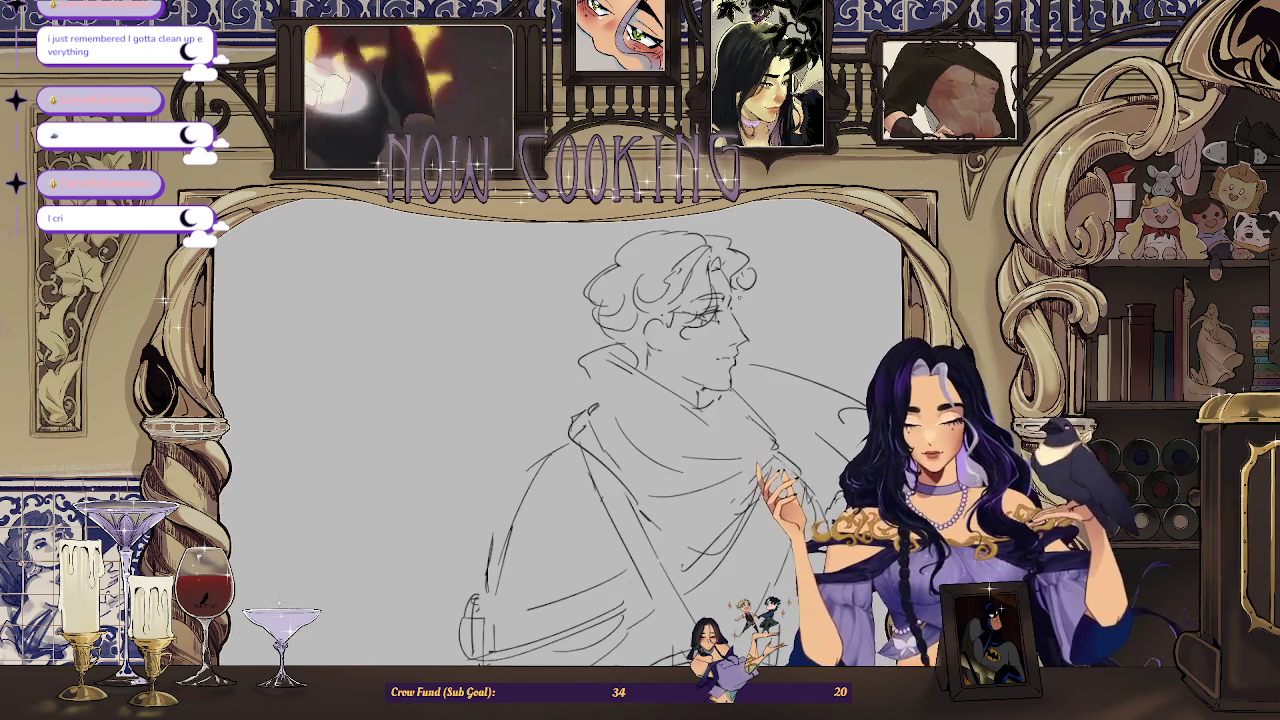
left_click_drag(748, 252, 738, 272)
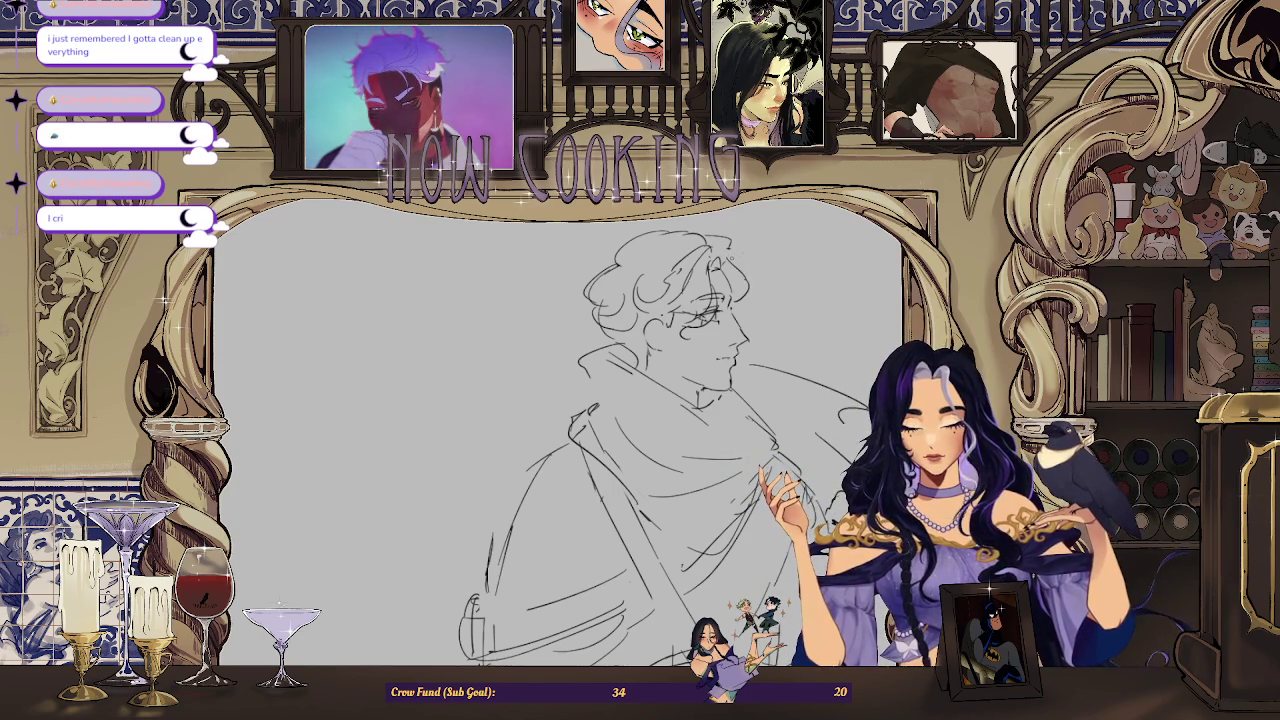
key("h")
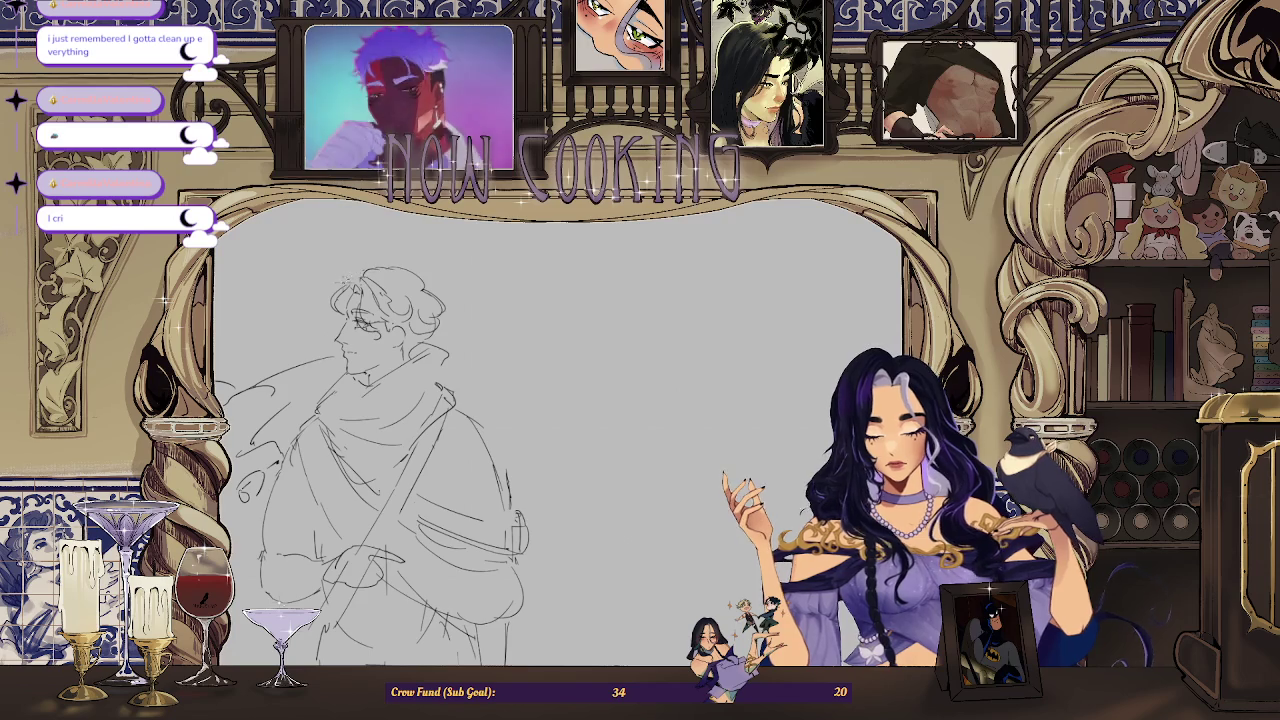
scroll(400, 400, "up", 3)
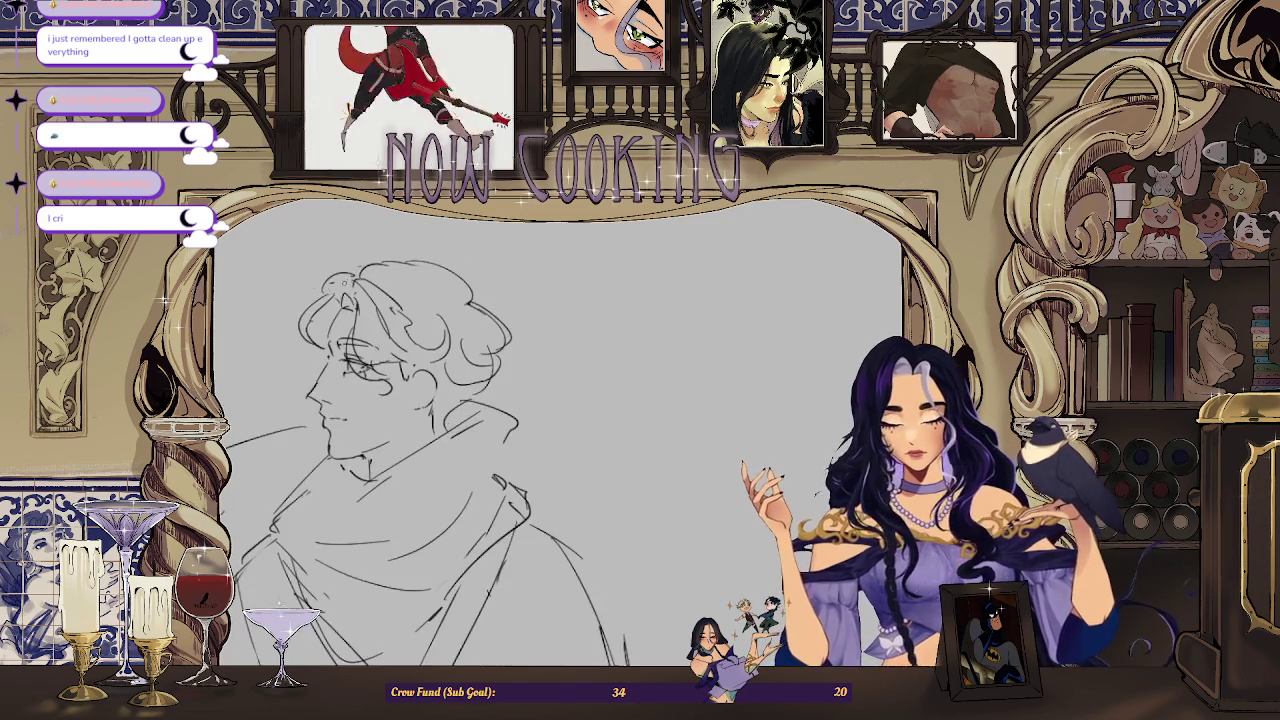
scroll(562, 250, "down", 3)
scroll(525, 270, "up", 3)
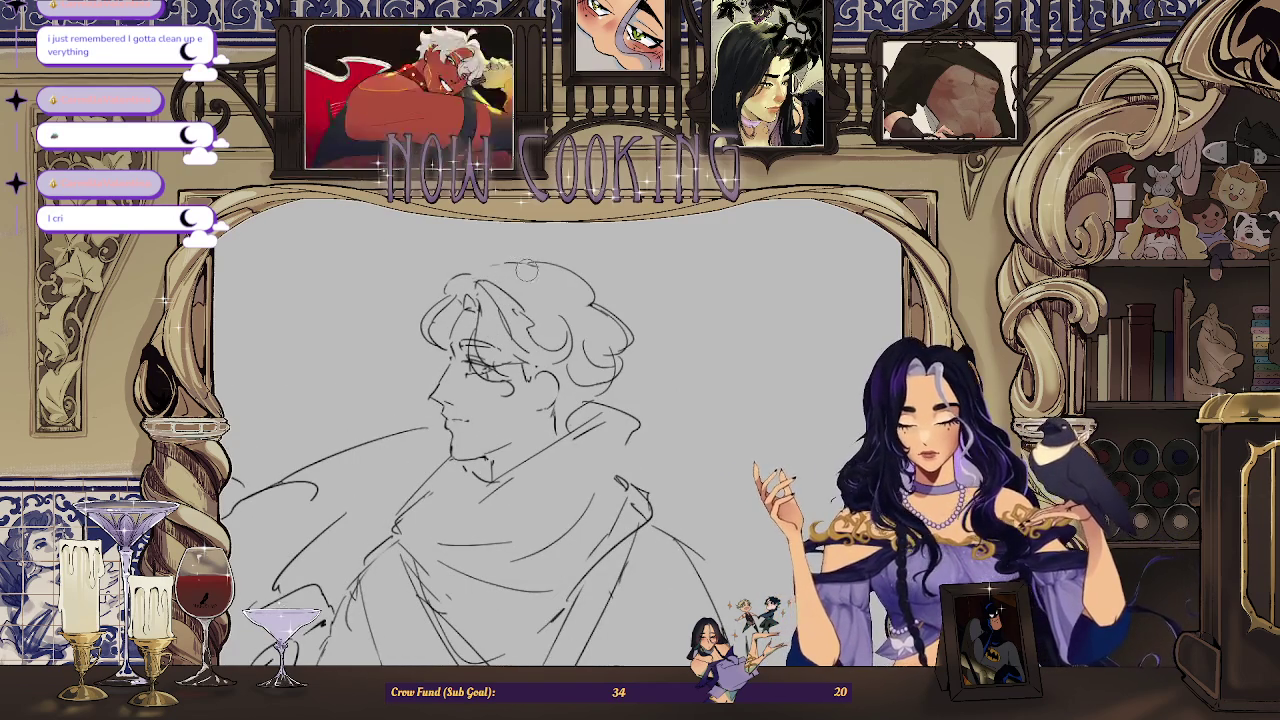
left_click_drag(534, 266, 478, 276)
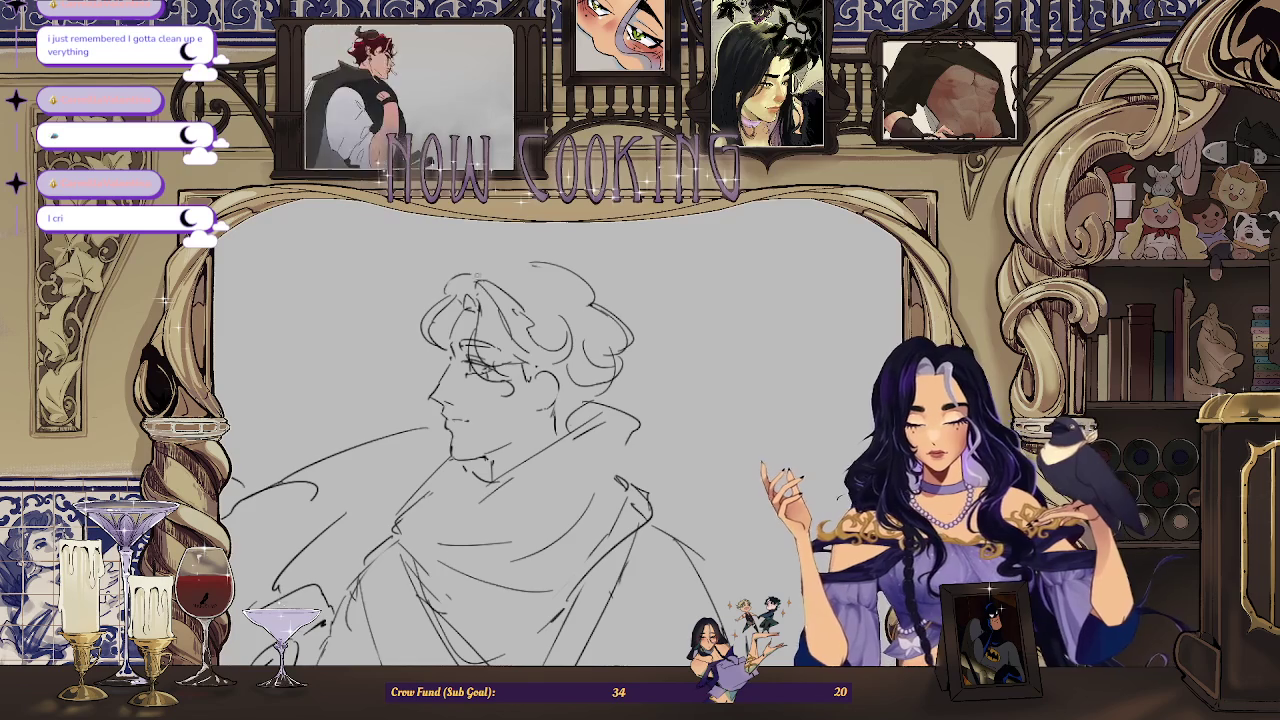
scroll(540, 277, "down", 2)
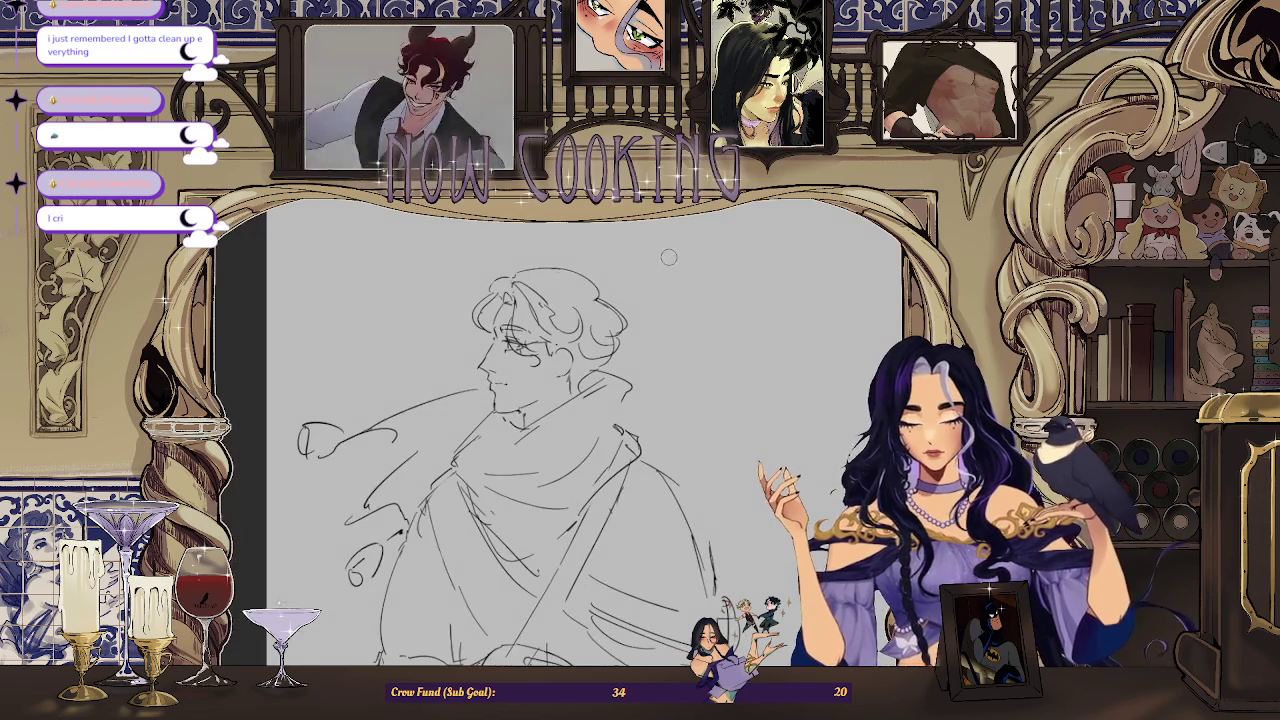
mouse_move(522, 270)
left_mouse_down()
mouse_move(562, 292)
mouse_move(584, 281)
left_mouse_up()
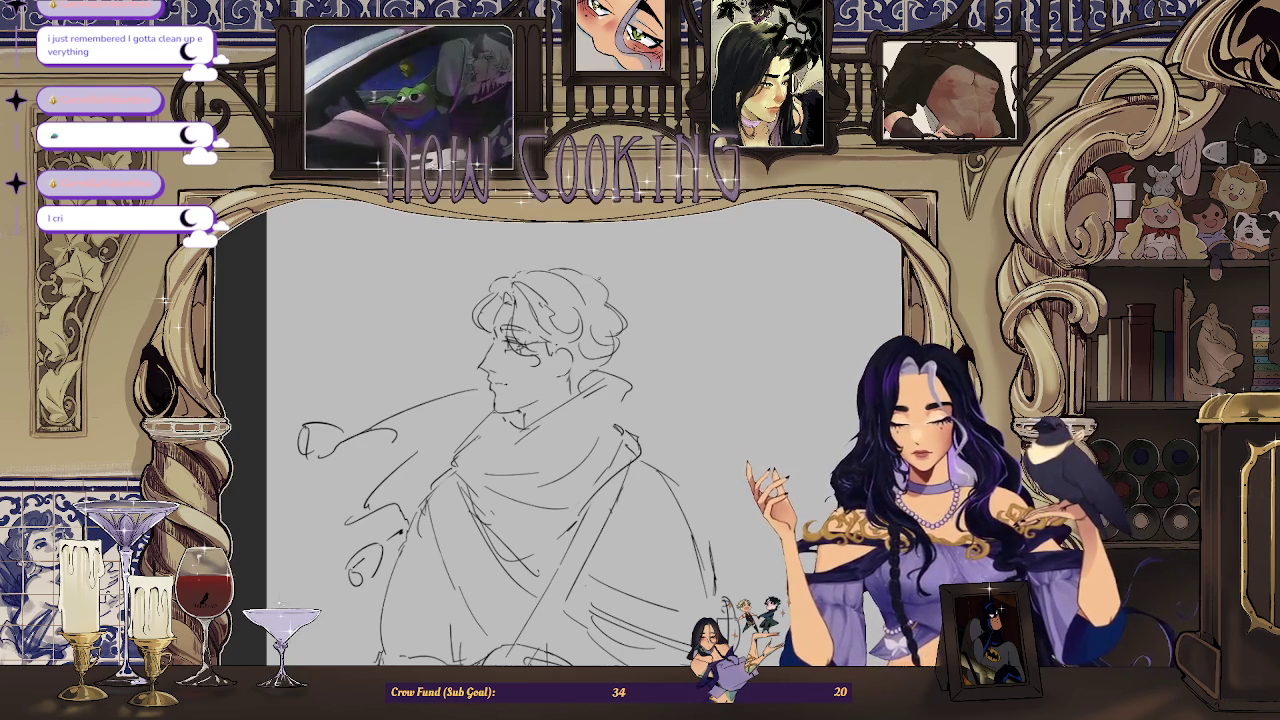
scroll(660, 310, "down", 2)
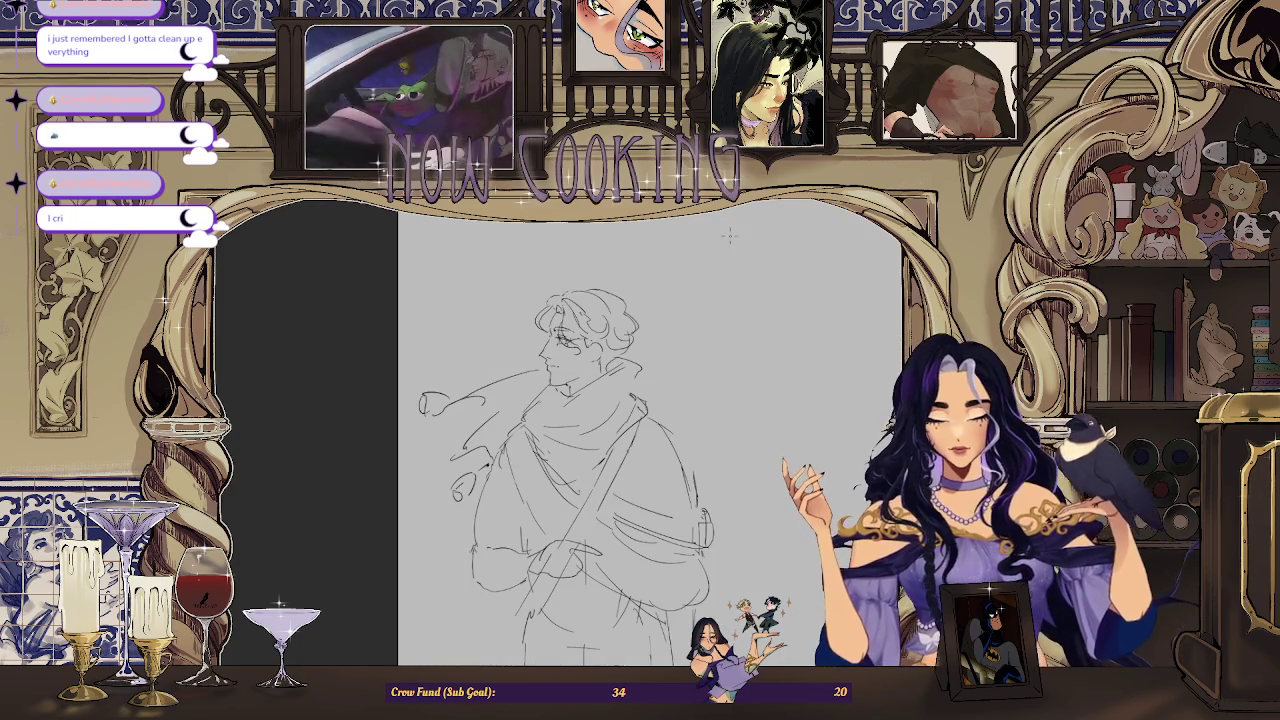
key("h")
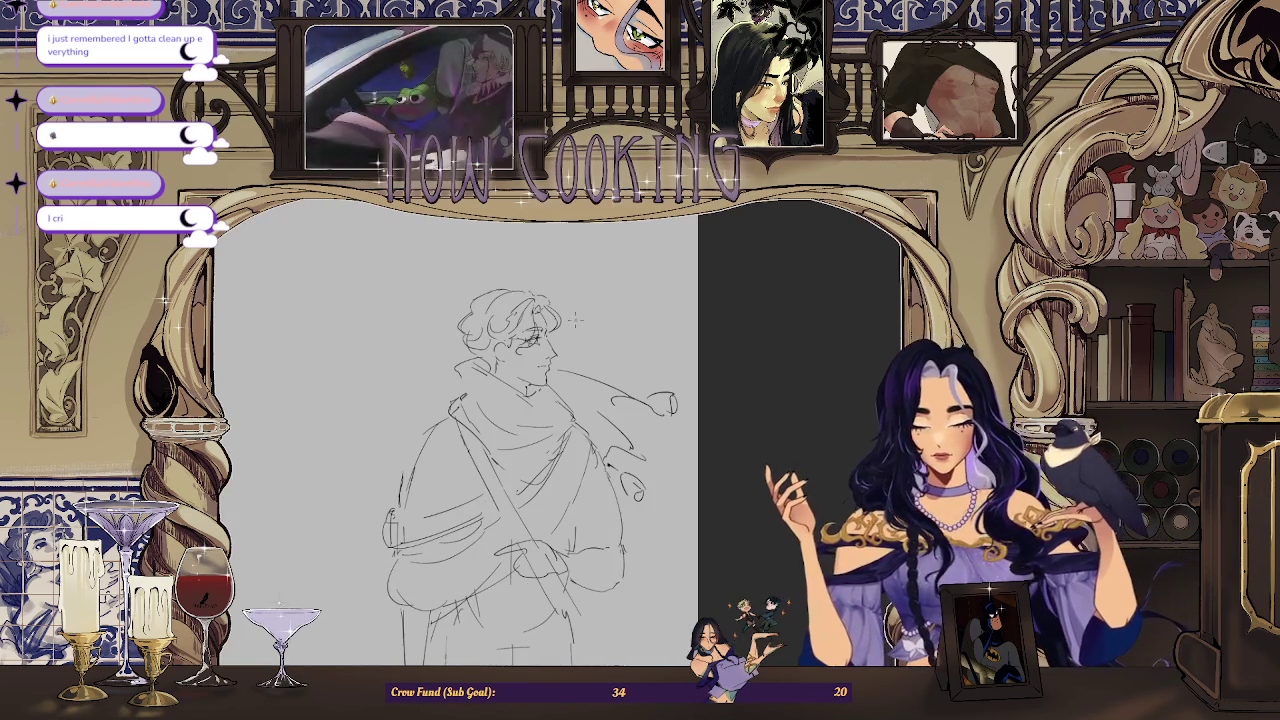
scroll(565, 357, "up", 2)
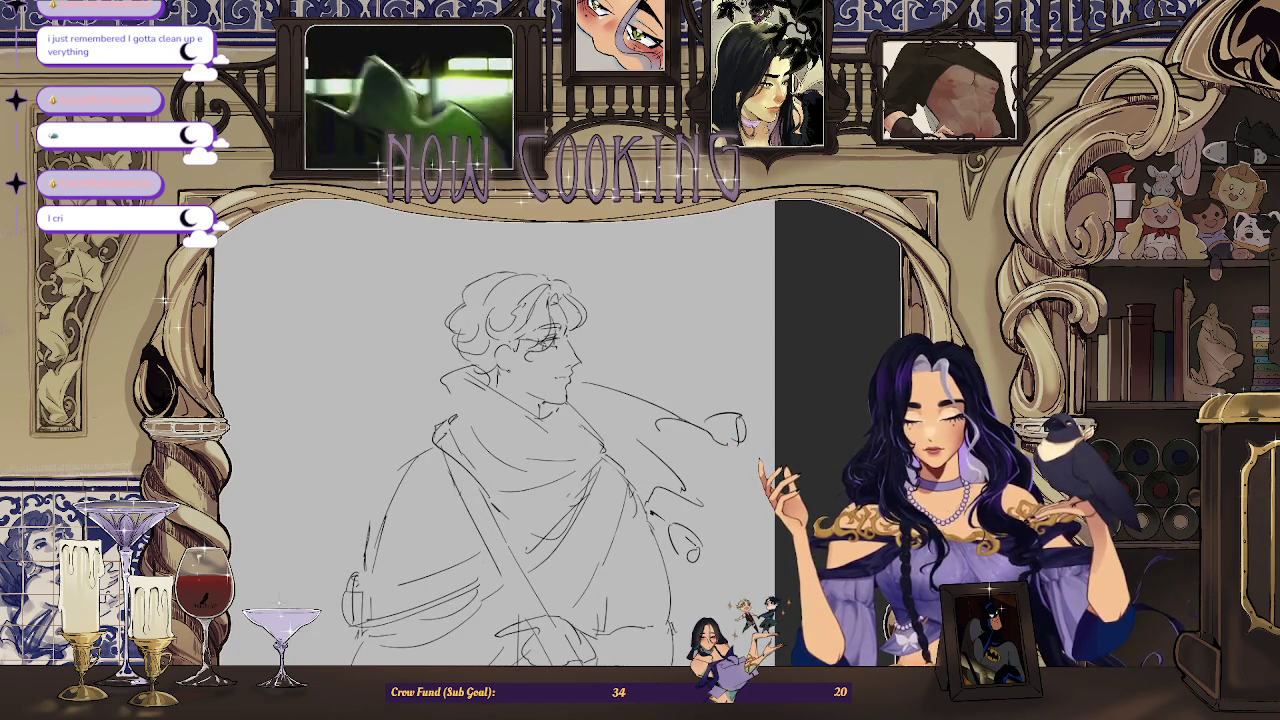
key("m")
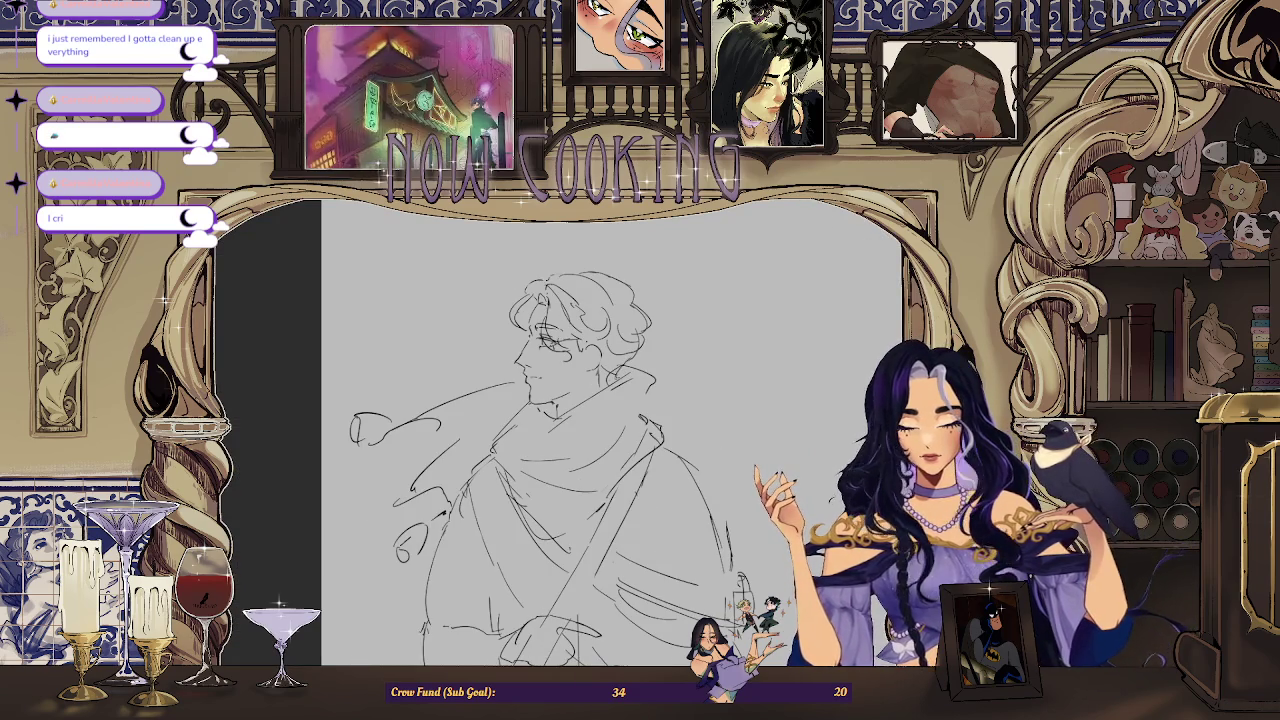
scroll(824, 405, "down", 2)
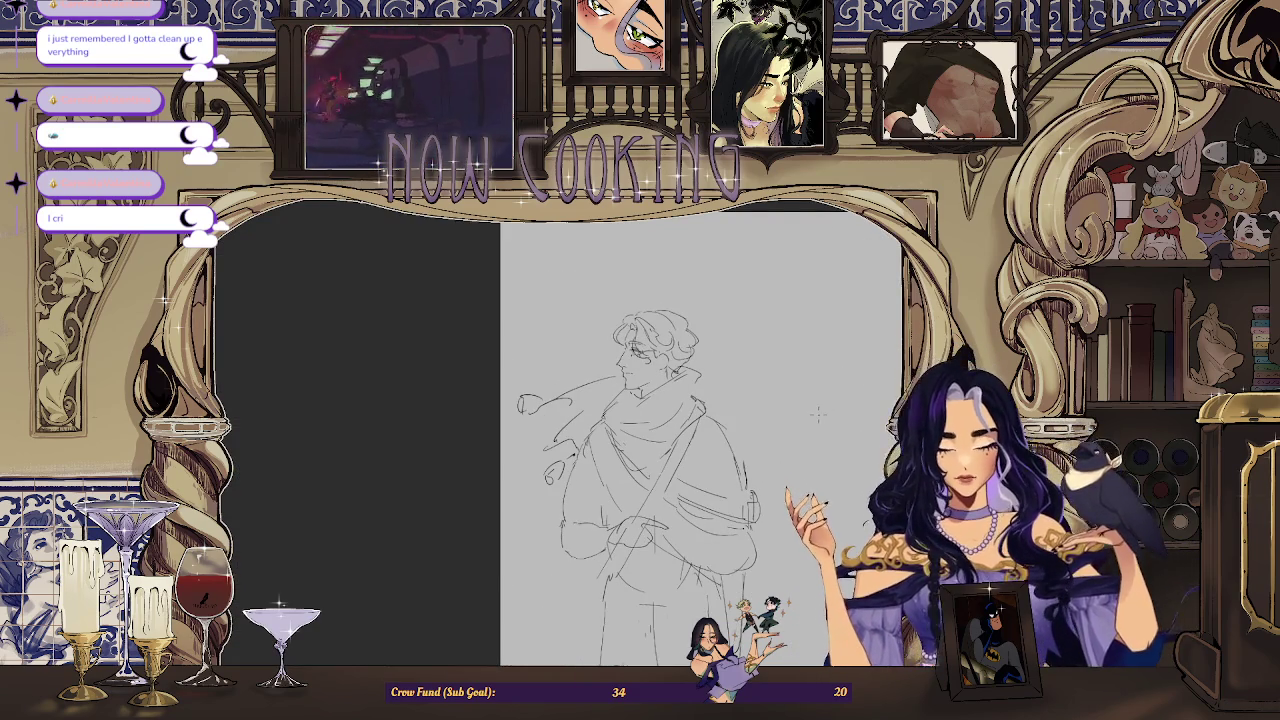
scroll(836, 350, "down", 1)
scroll(836, 350, "down", 1)
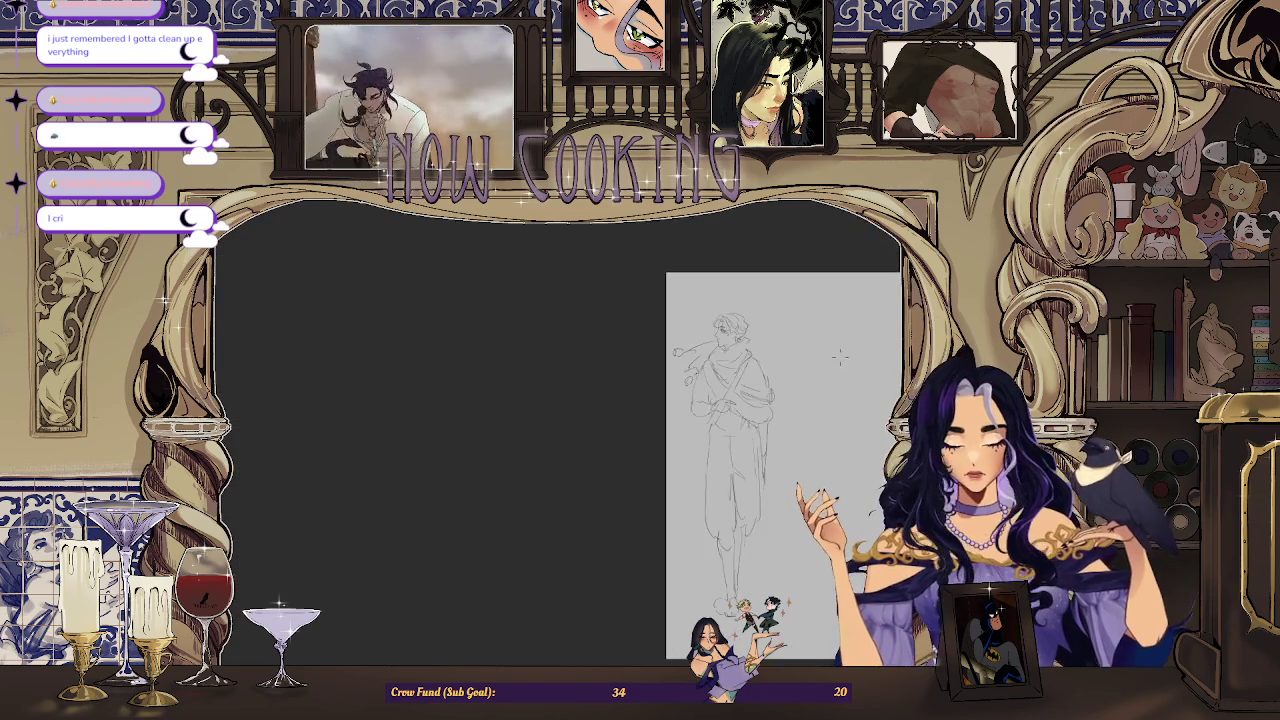
scroll(836, 350, "up", 2)
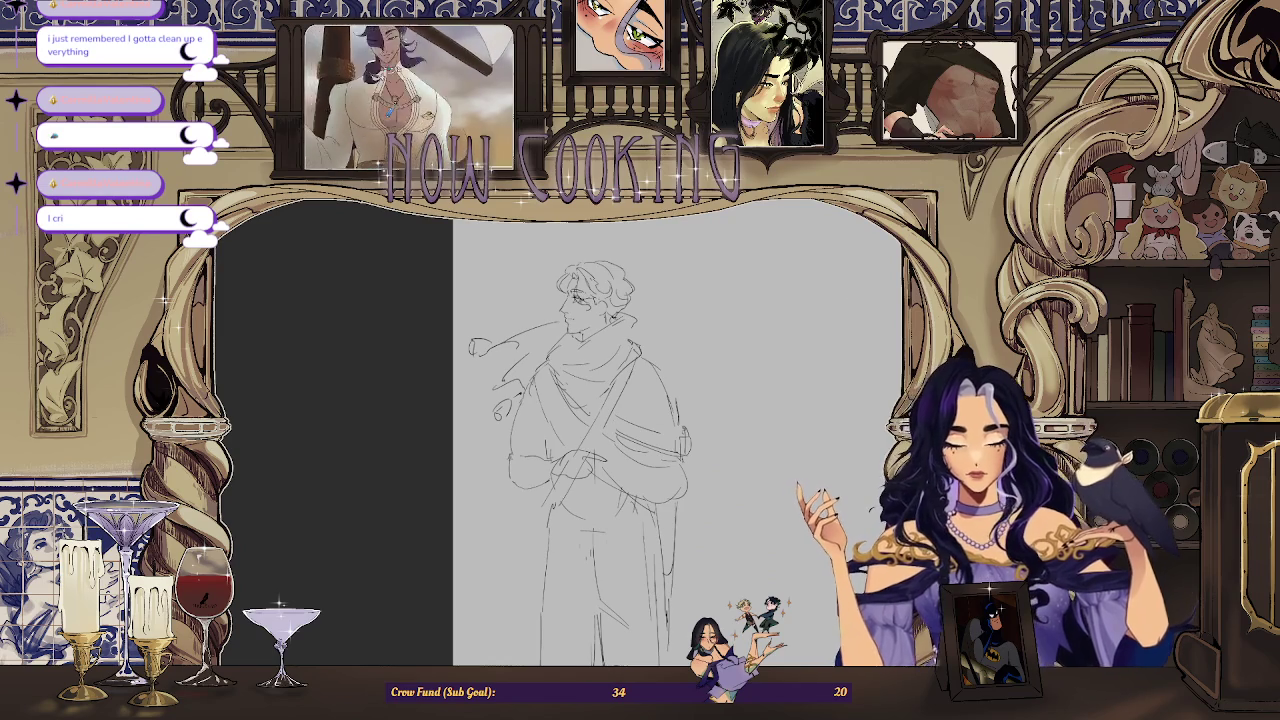
scroll(648, 313, "up", 2)
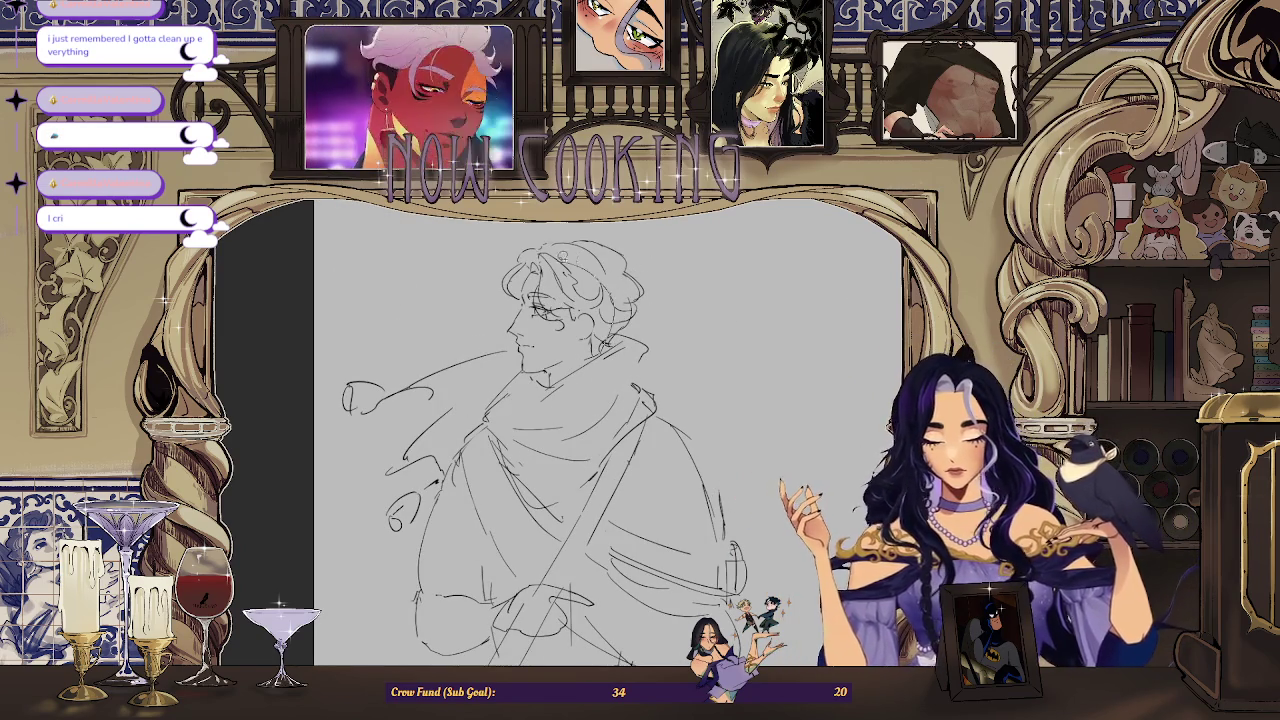
Step: Lasso the face from brow to jaw, extending the selection under the mouth
left_click_drag(500, 315, 505, 318)
scroll(542, 344, "up", 2)
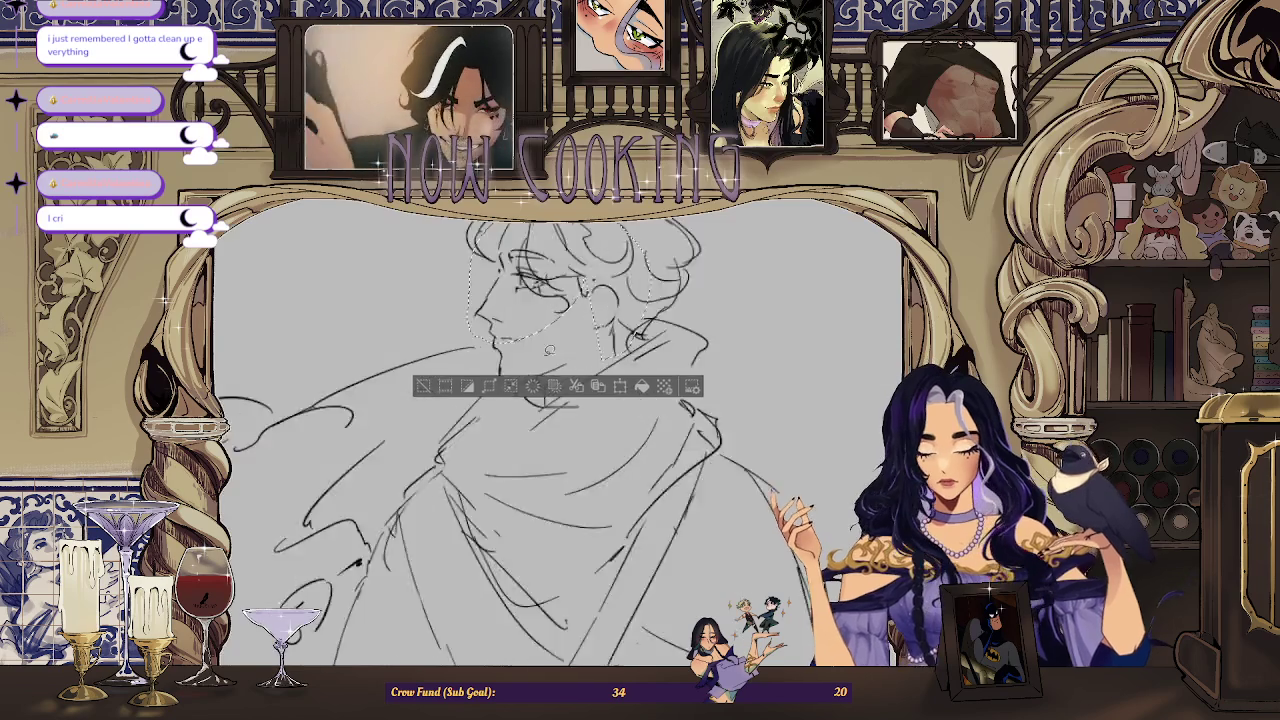
scroll(542, 344, "up", 2)
mouse_move(431, 375)
left_mouse_down()
mouse_move(571, 420)
mouse_move(431, 375)
left_mouse_up()
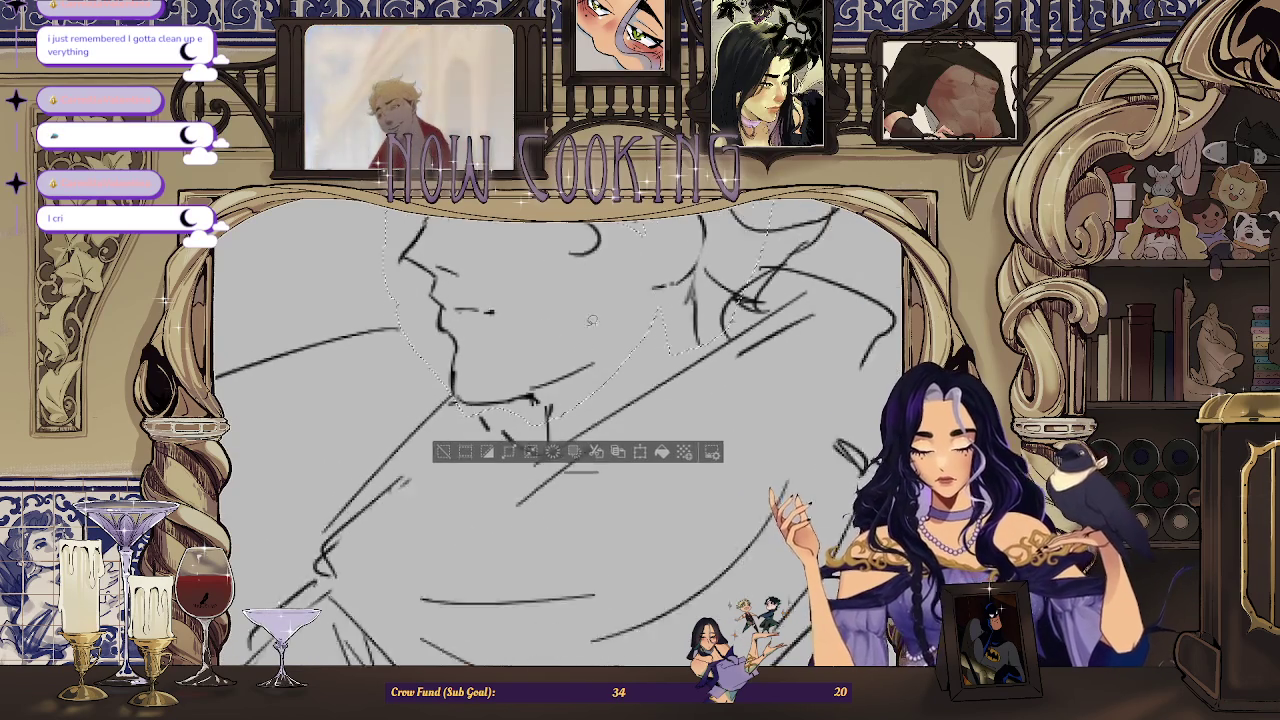
scroll(579, 390, "up", 2)
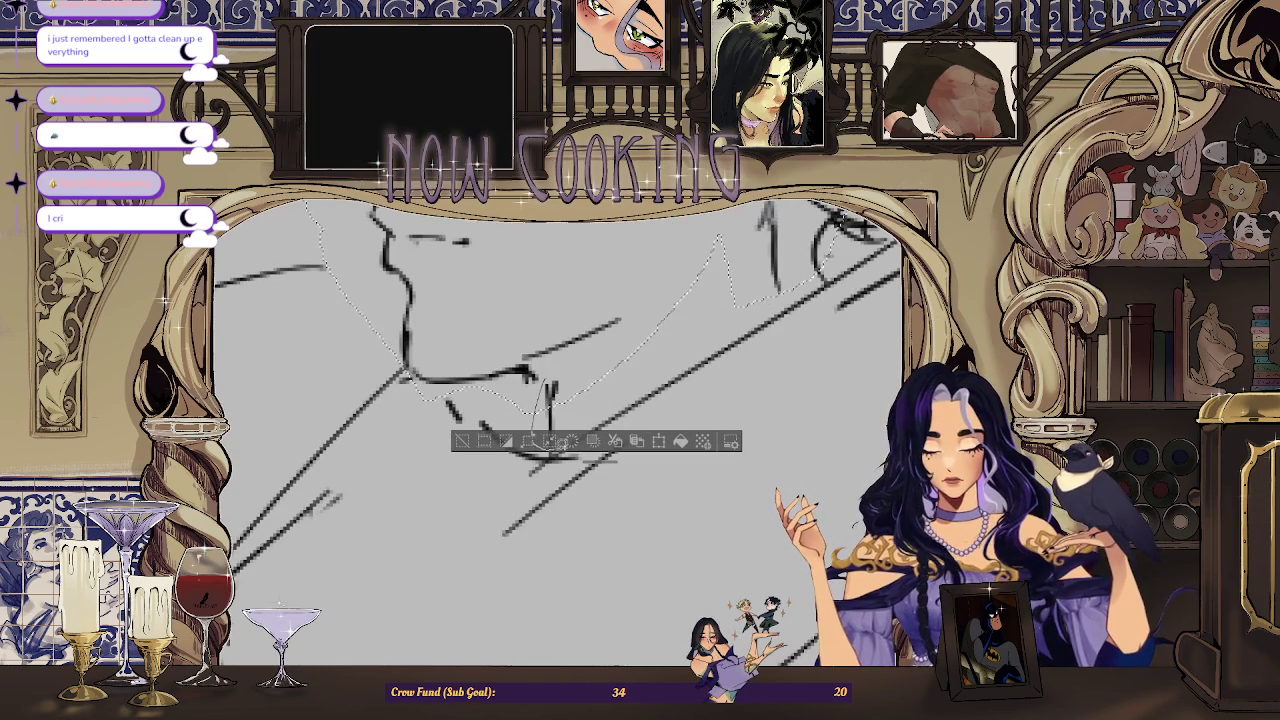
scroll(579, 390, "down", 3)
scroll(600, 400, "down", 1)
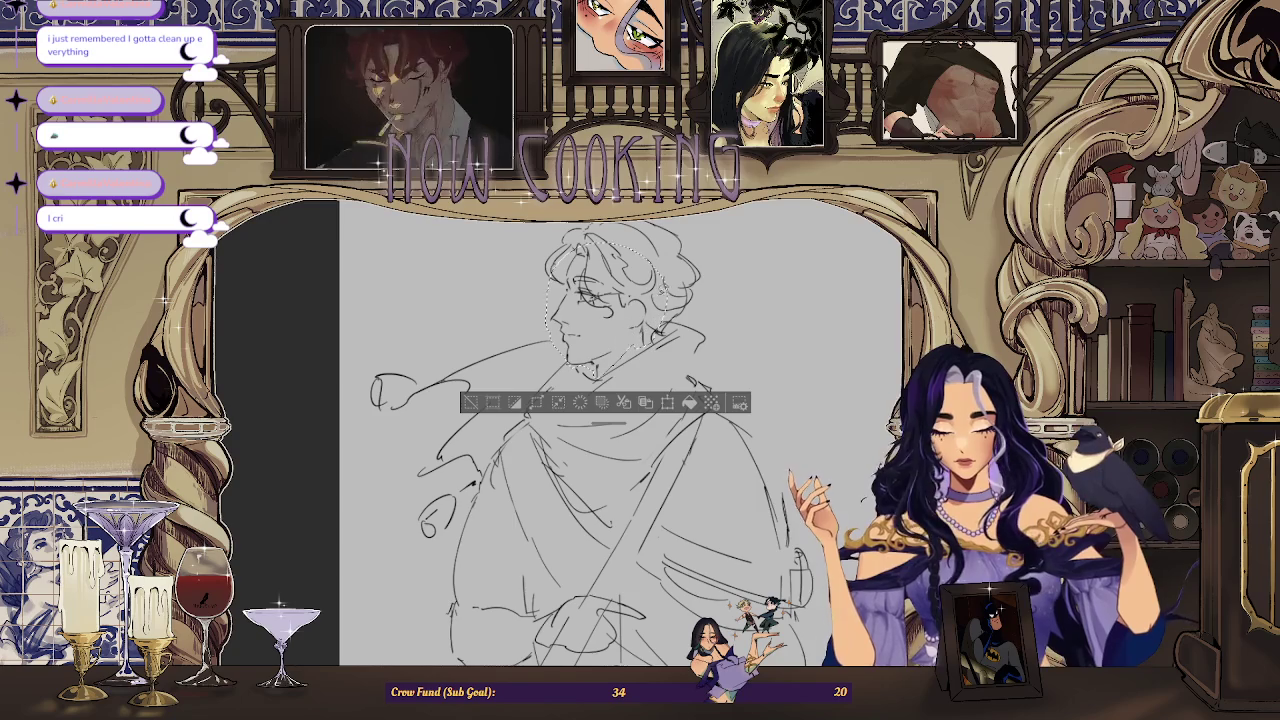
Step: Nudge the selected face slightly right and down, apply, and deselect
key("ctrl+t")
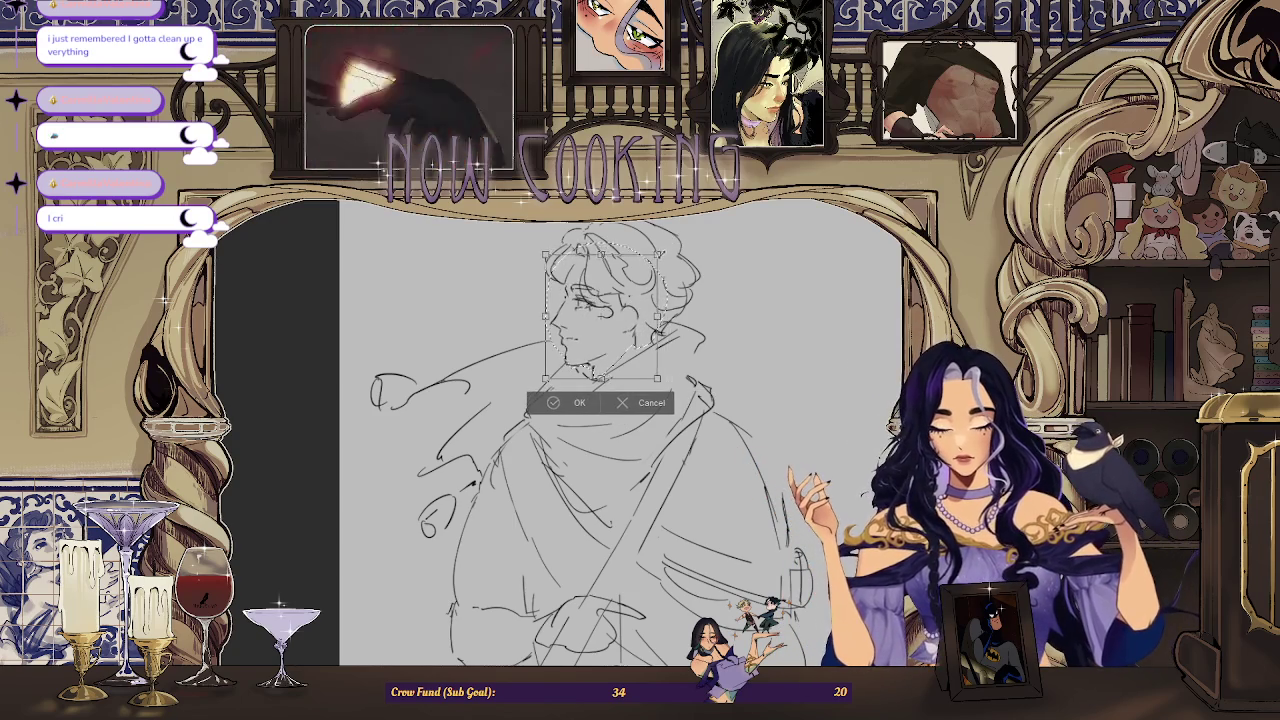
left_click_drag(640, 366, 645, 368)
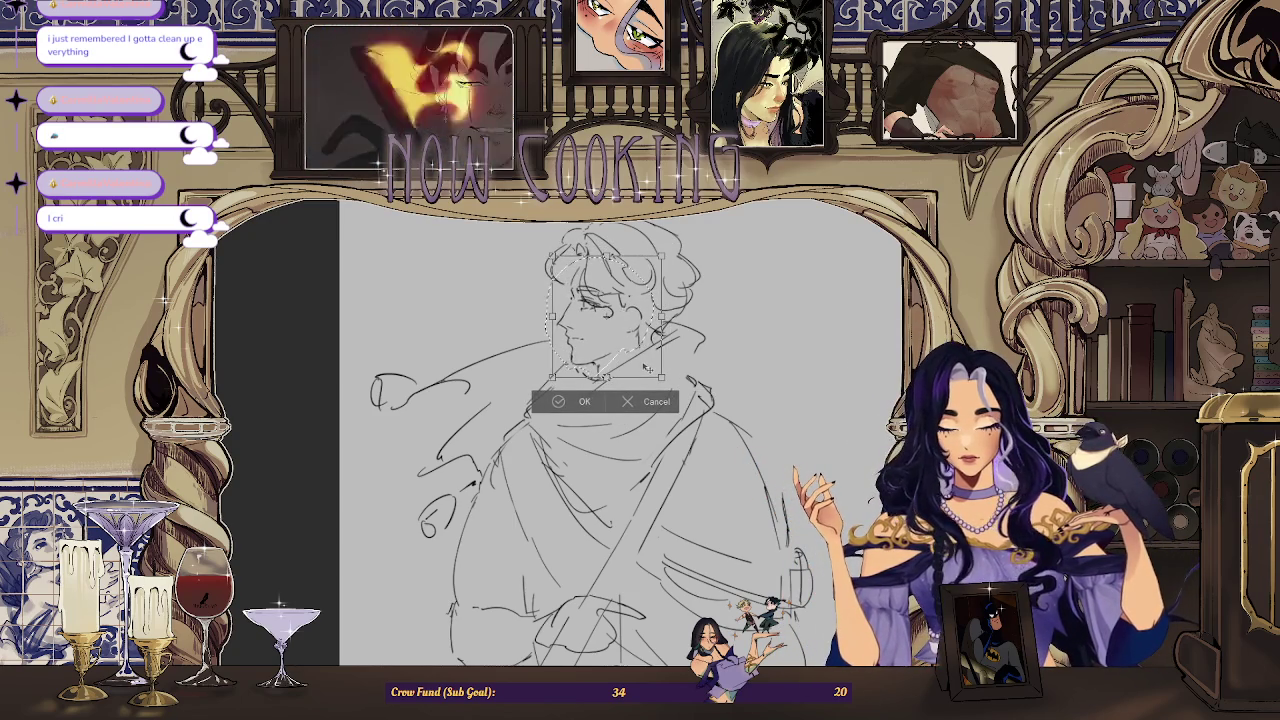
key("Return")
key("ctrl+d")
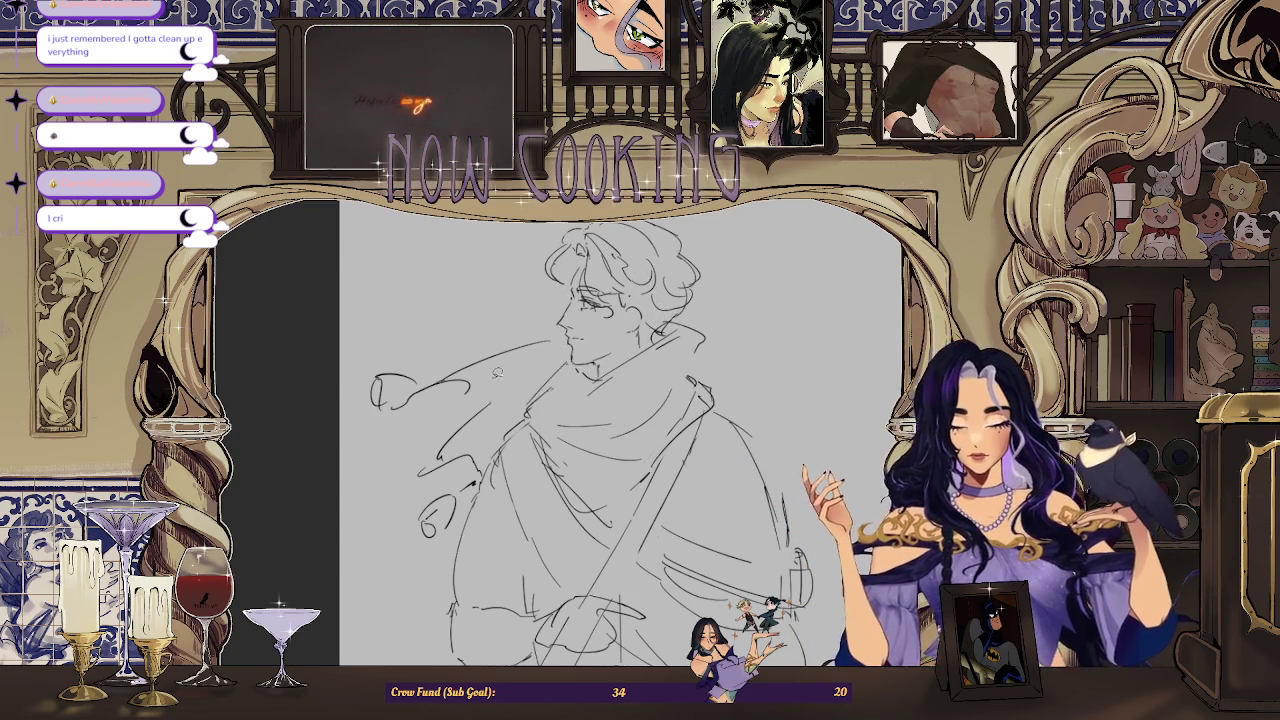
Step: Scale the face down slightly, shift it up and left, and confirm the transform
key("ctrl+t")
left_click_drag(698, 225, 658, 309)
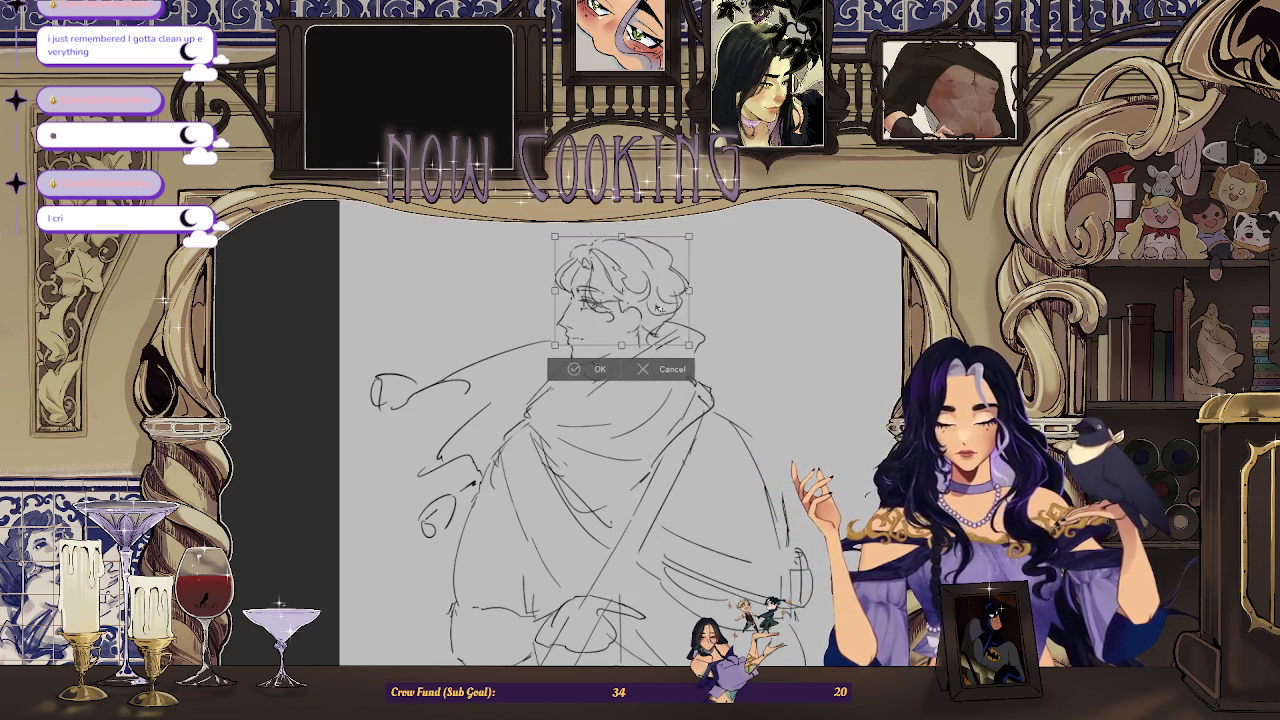
scroll(657, 308, "up", 3)
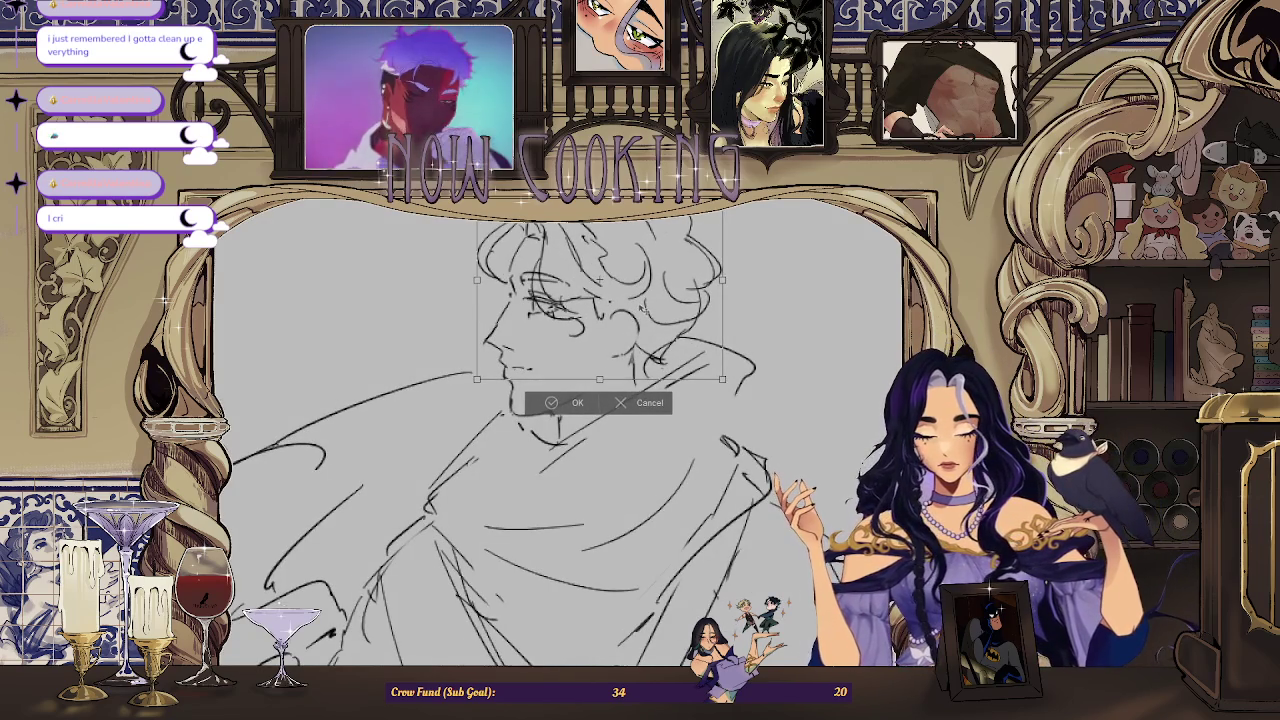
scroll(645, 306, "down", 3)
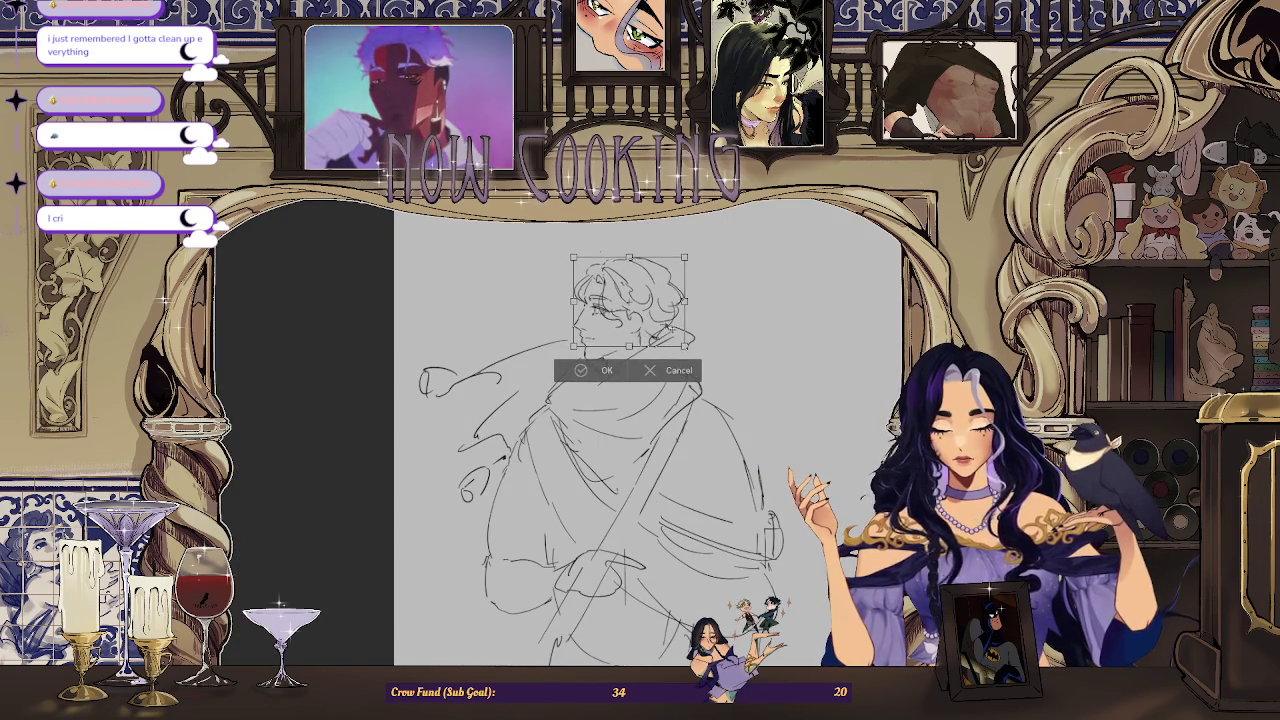
left_click_drag(645, 306, 641, 304)
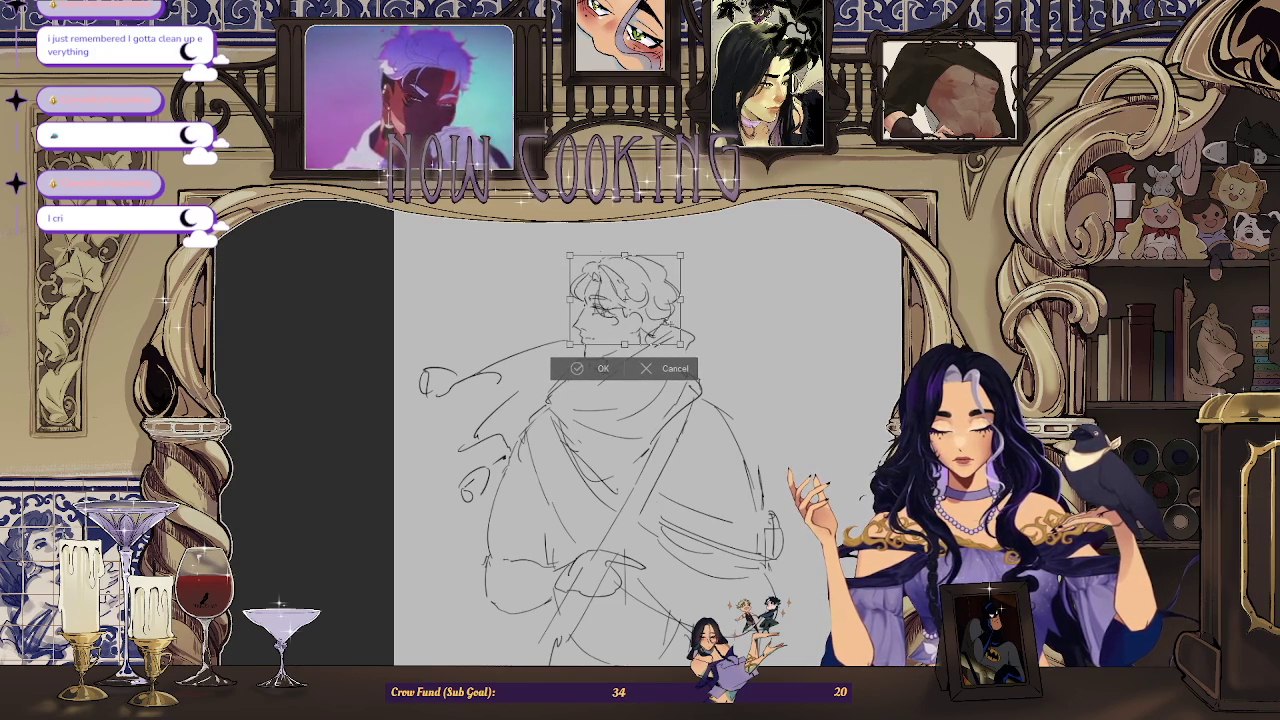
left_click(603, 368)
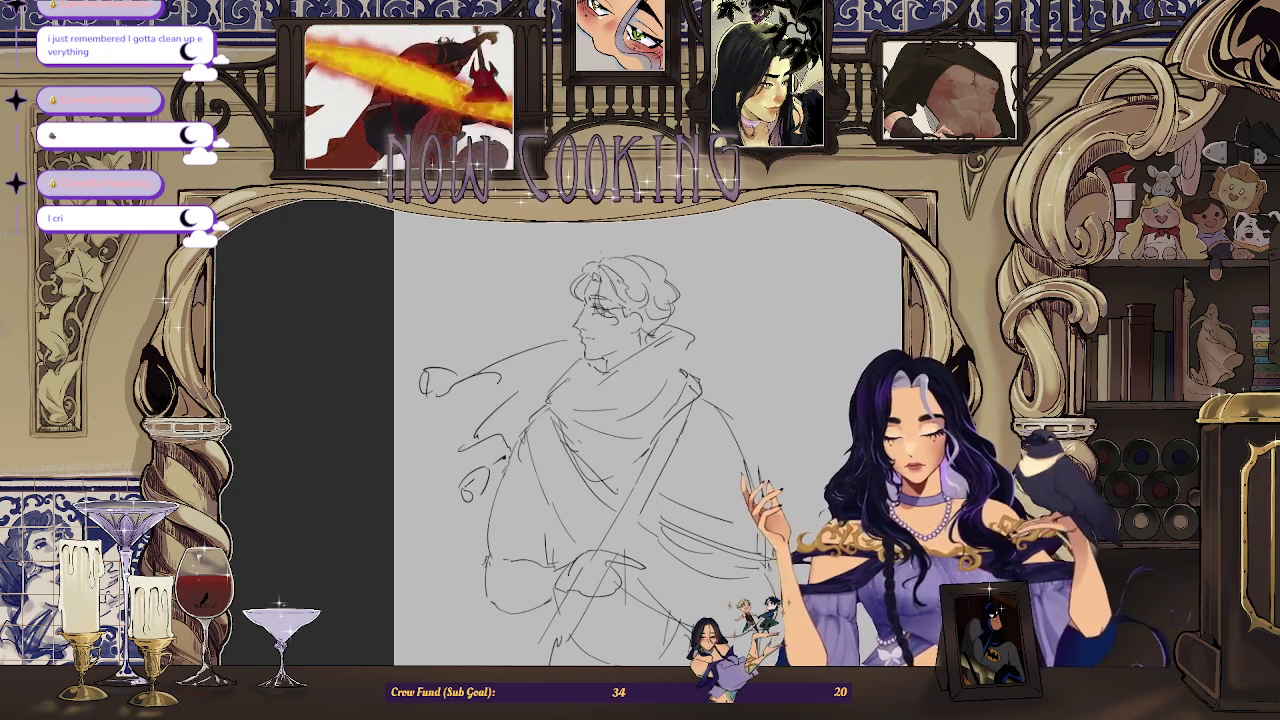
Step: Draw extra curls at the back of the hair, then zoom in to check the face
left_click_drag(609, 238, 685, 292)
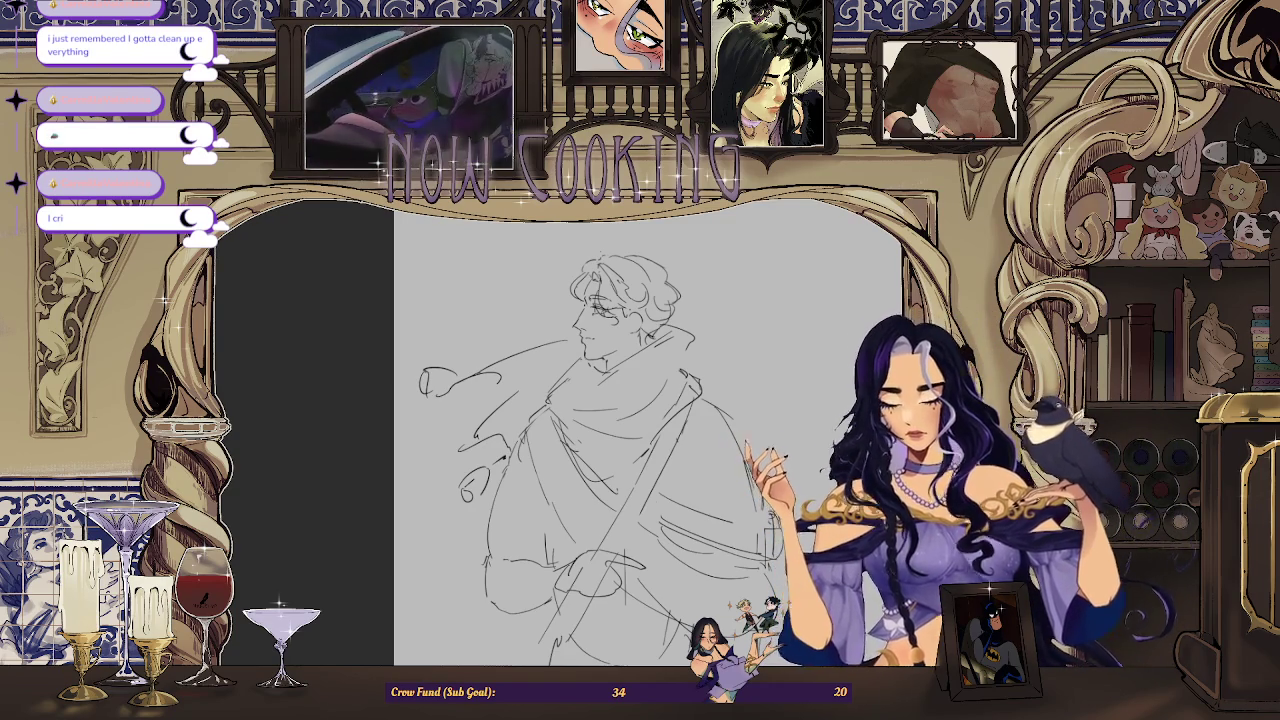
scroll(648, 430, "down", 3)
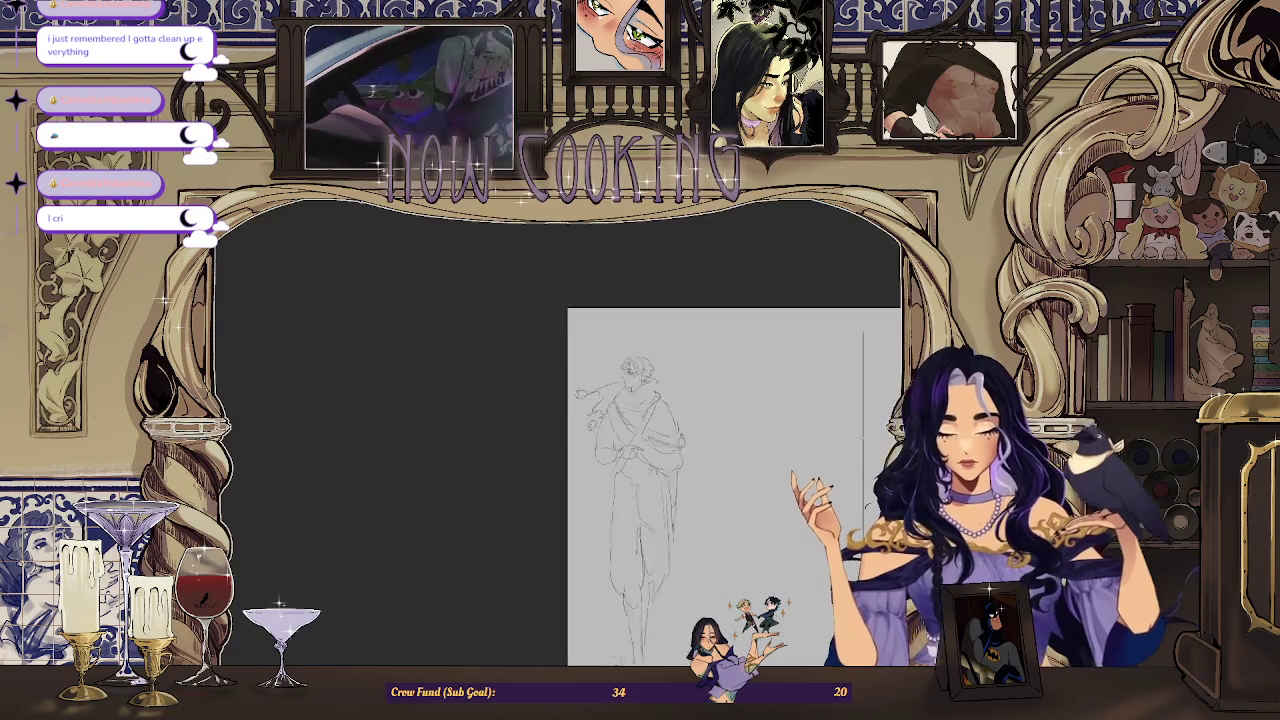
scroll(648, 430, "up", 3)
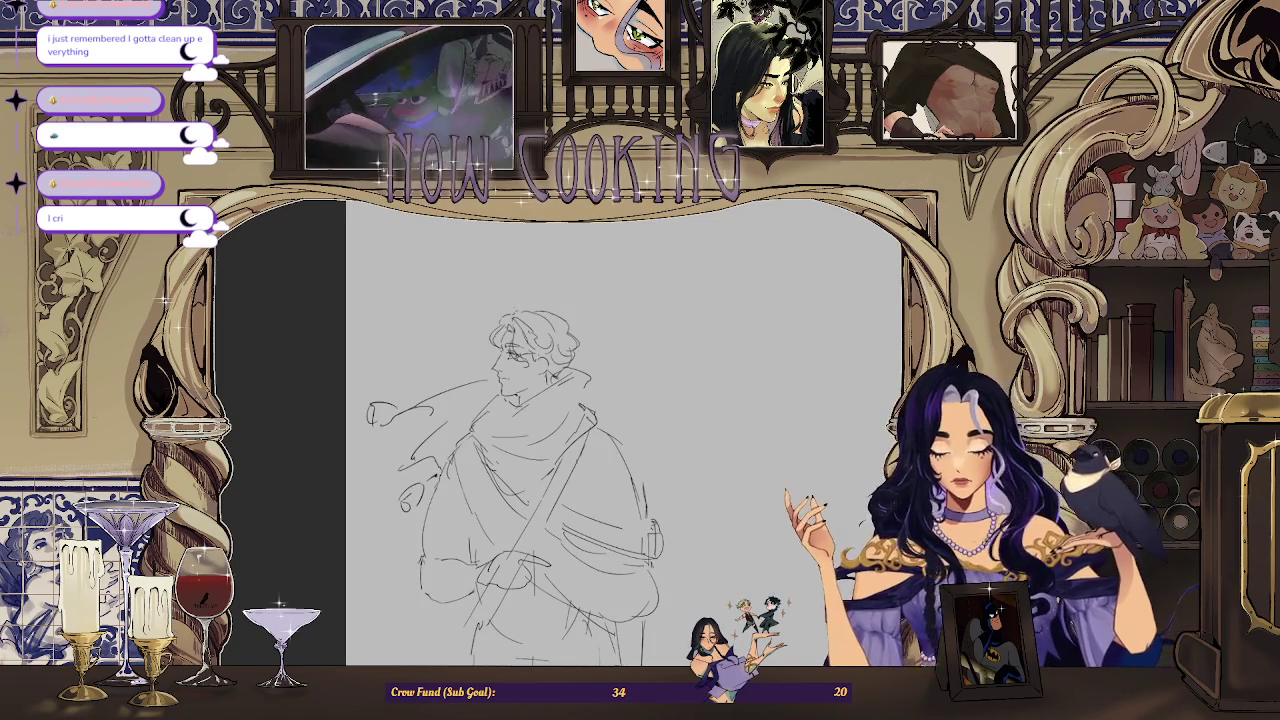
scroll(530, 352, "up", 1)
scroll(500, 380, "up", 2)
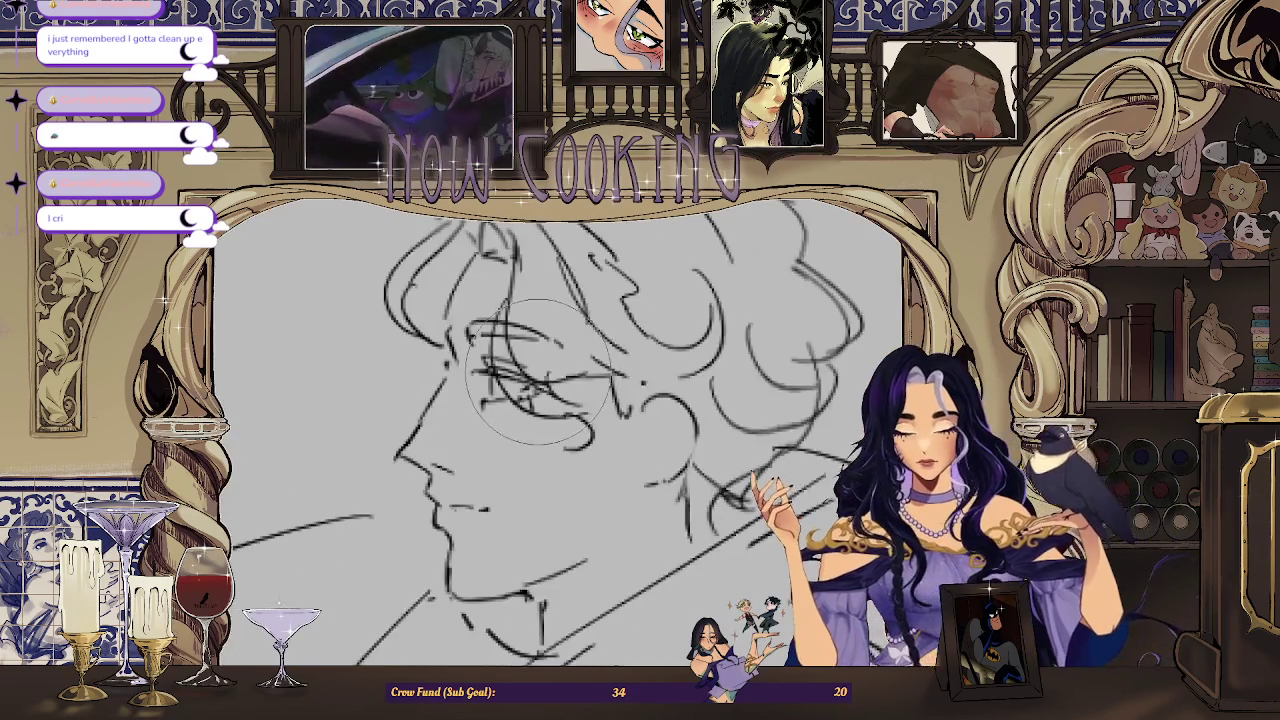
scroll(500, 380, "up", 1)
scroll(500, 380, "up", 1)
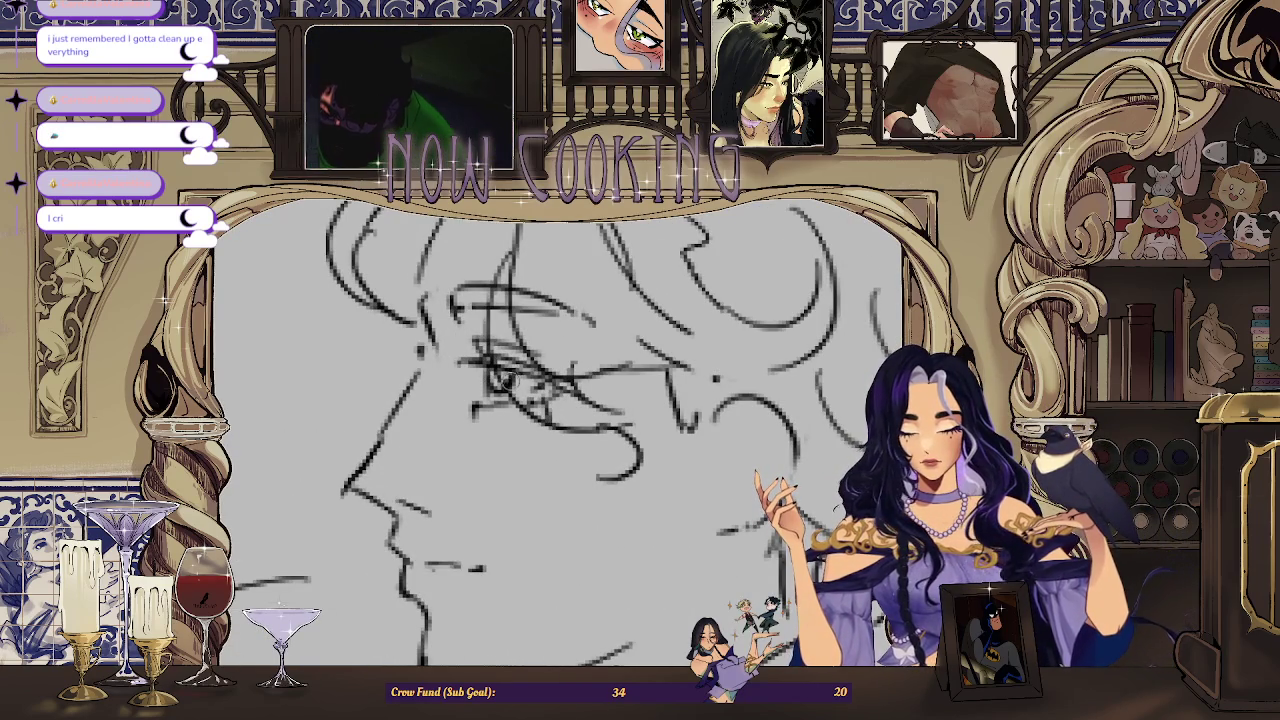
scroll(620, 373, "down", 3)
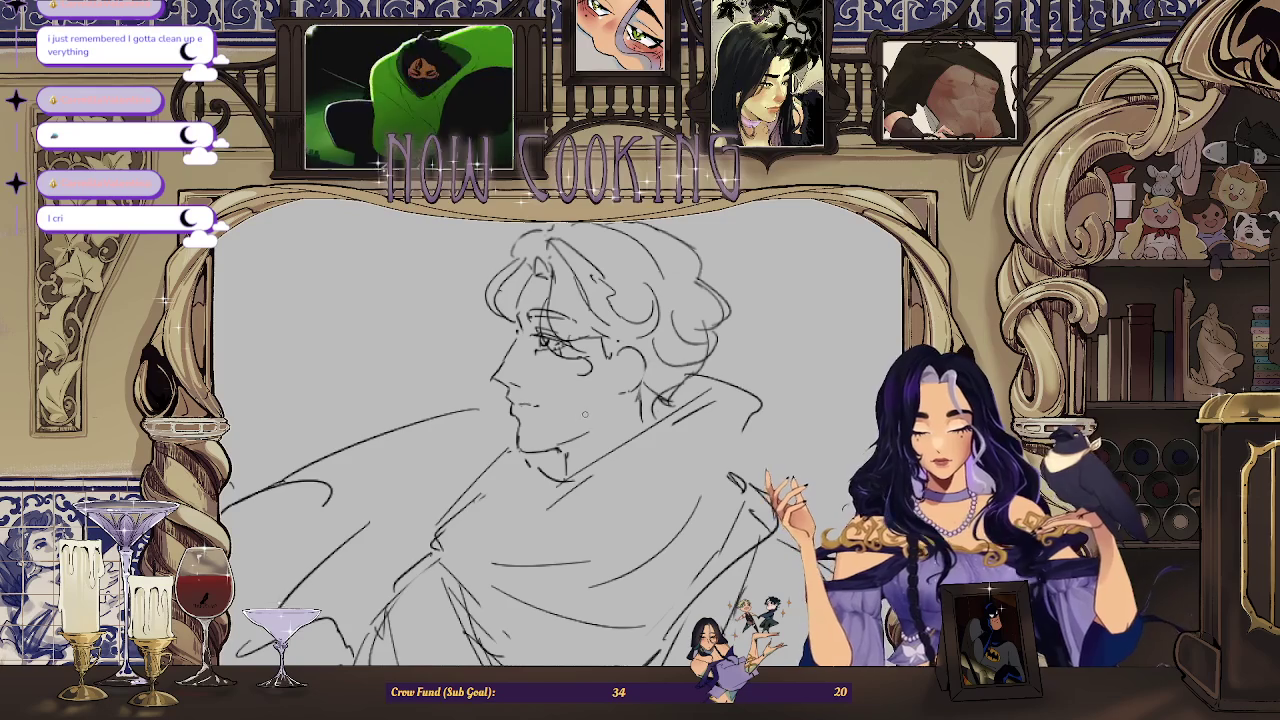
scroll(538, 297, "up", 1)
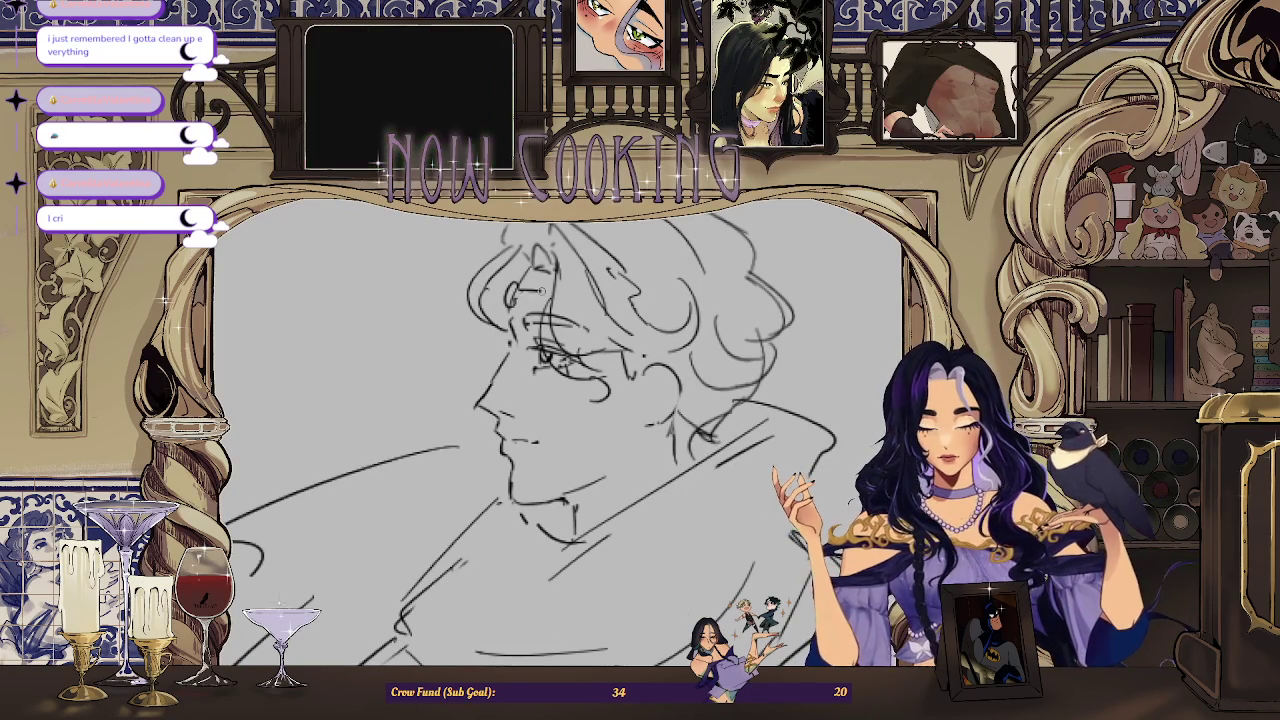
scroll(522, 295, "down", 1)
scroll(522, 295, "down", 1)
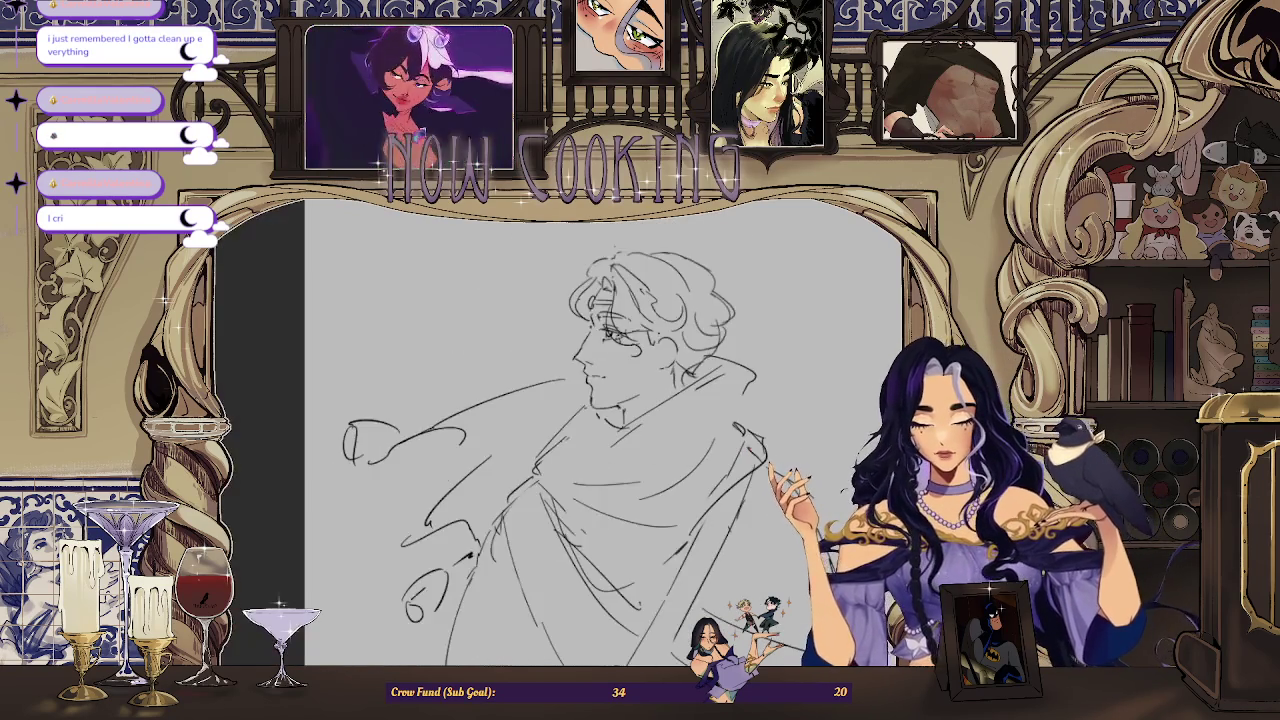
key("h")
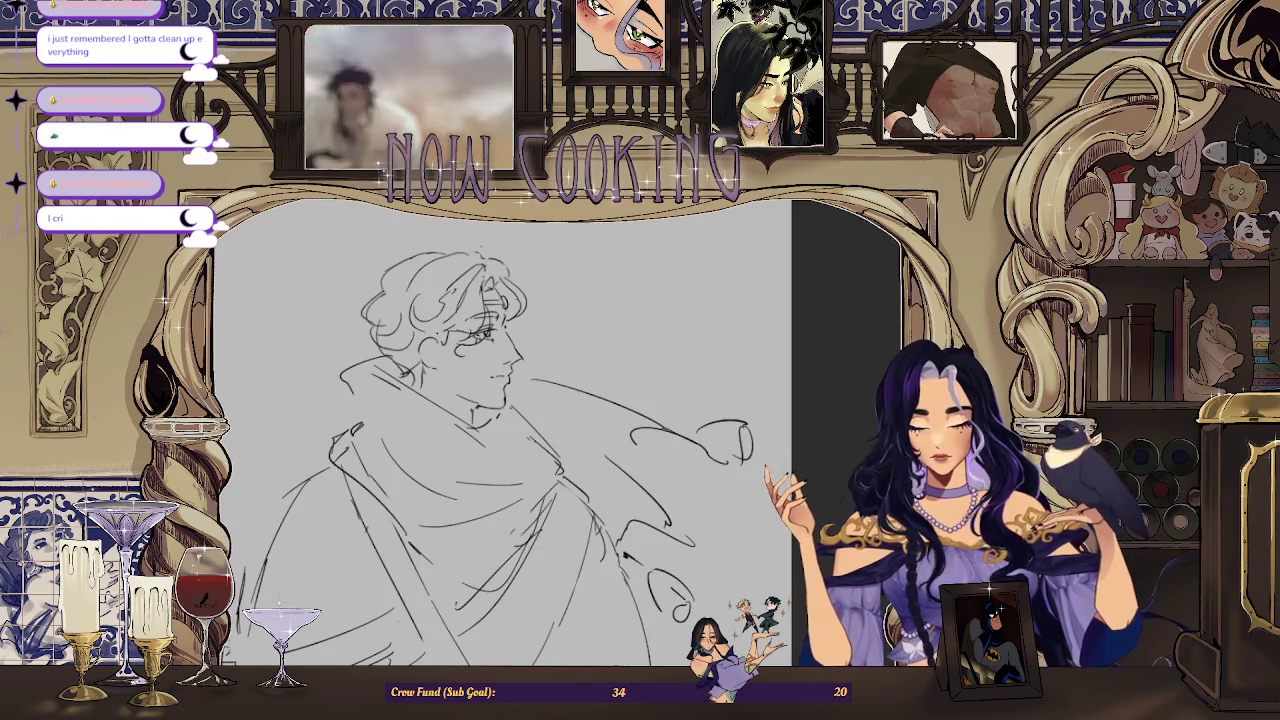
scroll(542, 271, "up", 1)
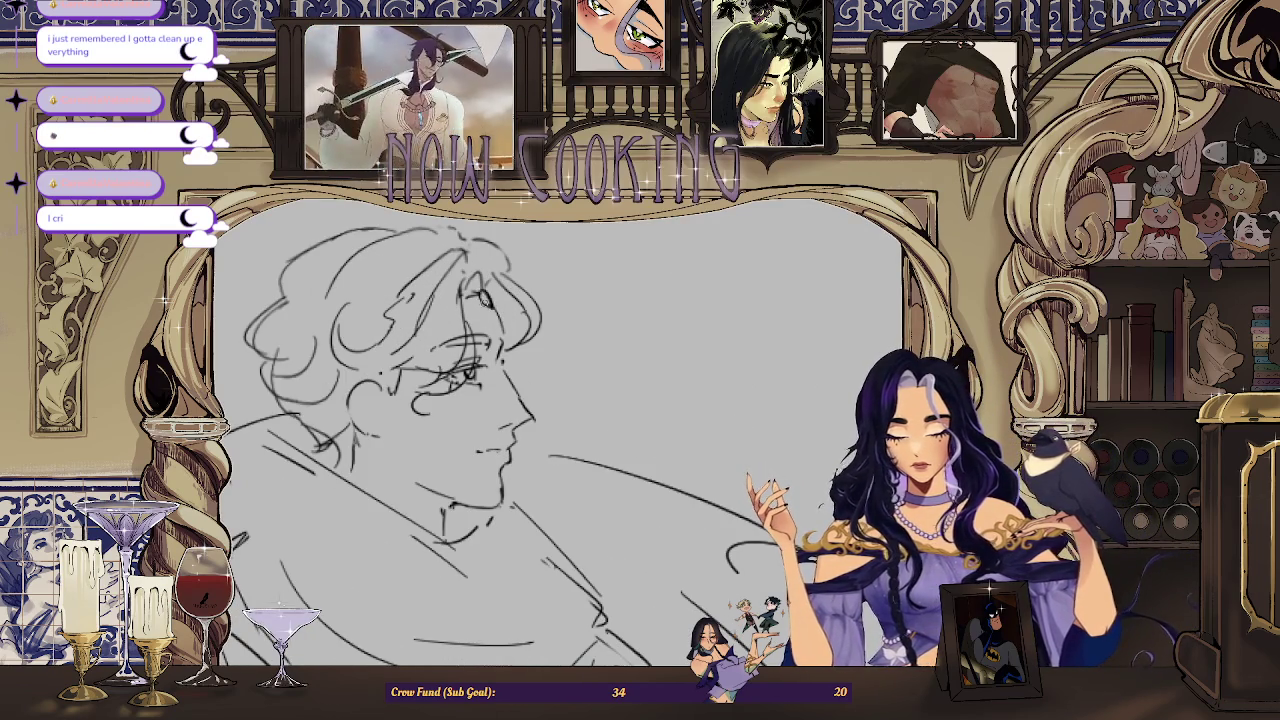
scroll(503, 293, "down", 1)
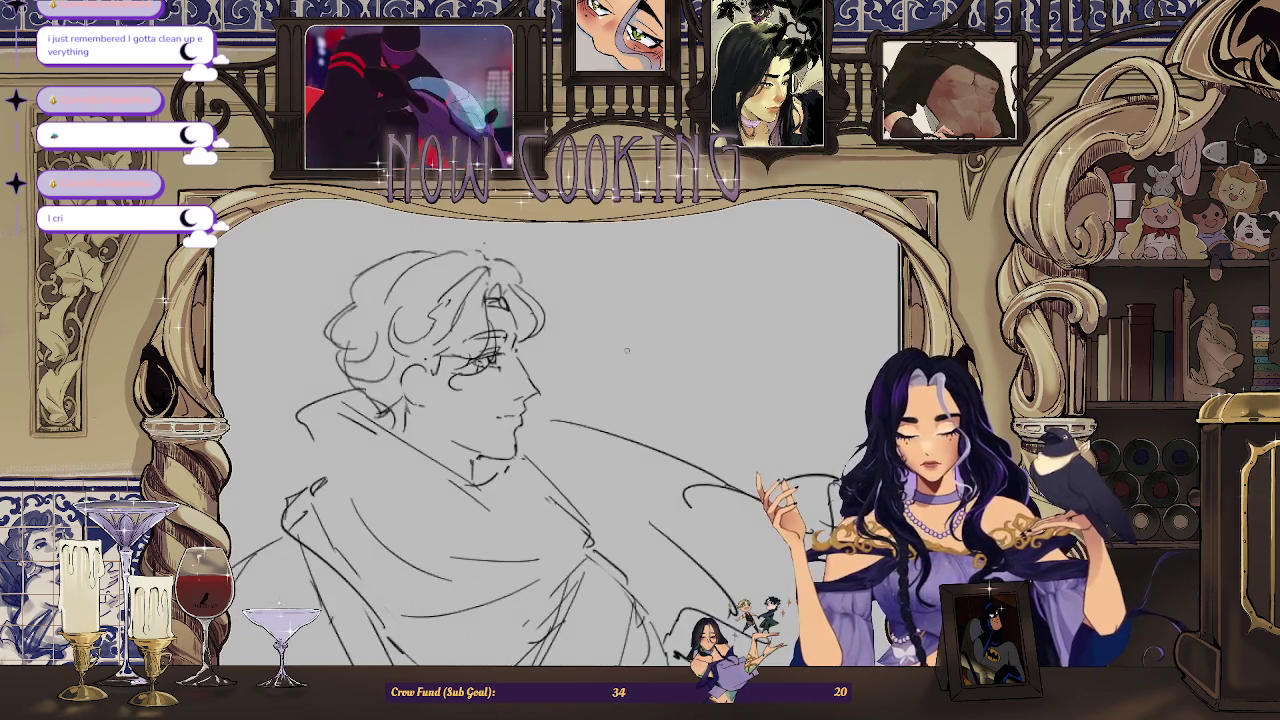
scroll(503, 293, "down", 1)
scroll(503, 293, "down", 1)
key("h")
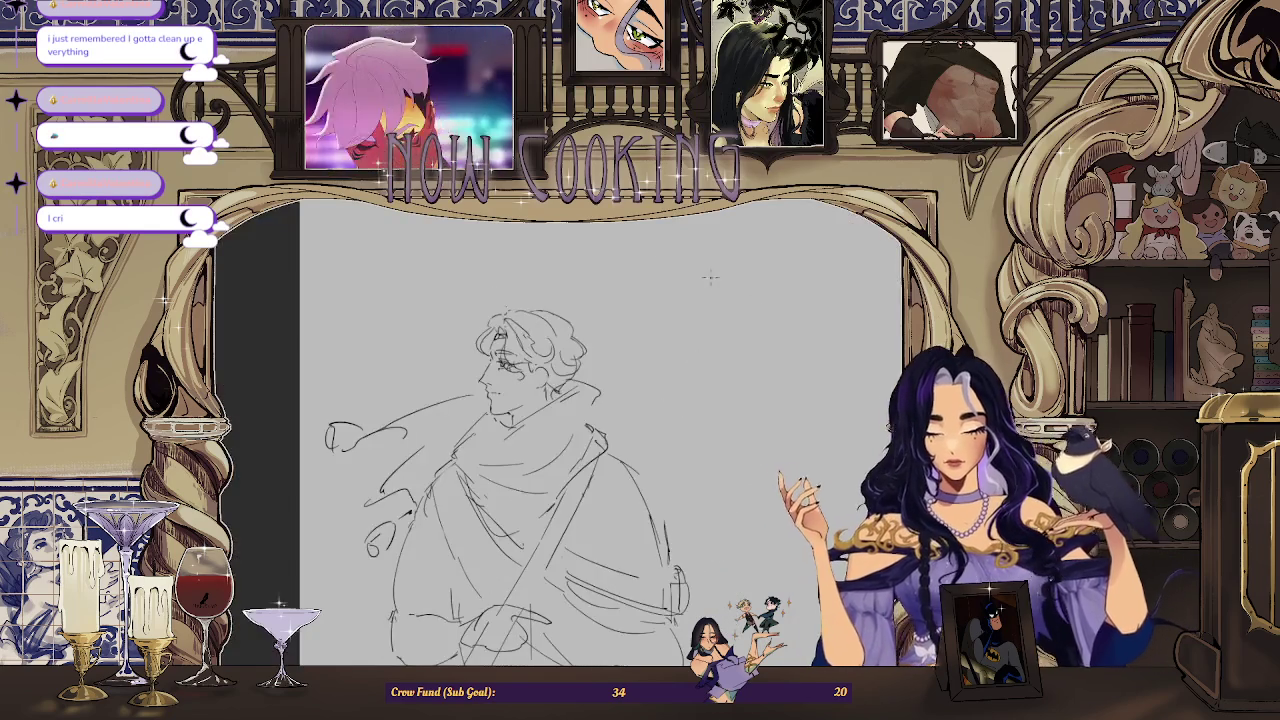
scroll(622, 349, "up", 2)
scroll(490, 257, "up", 1)
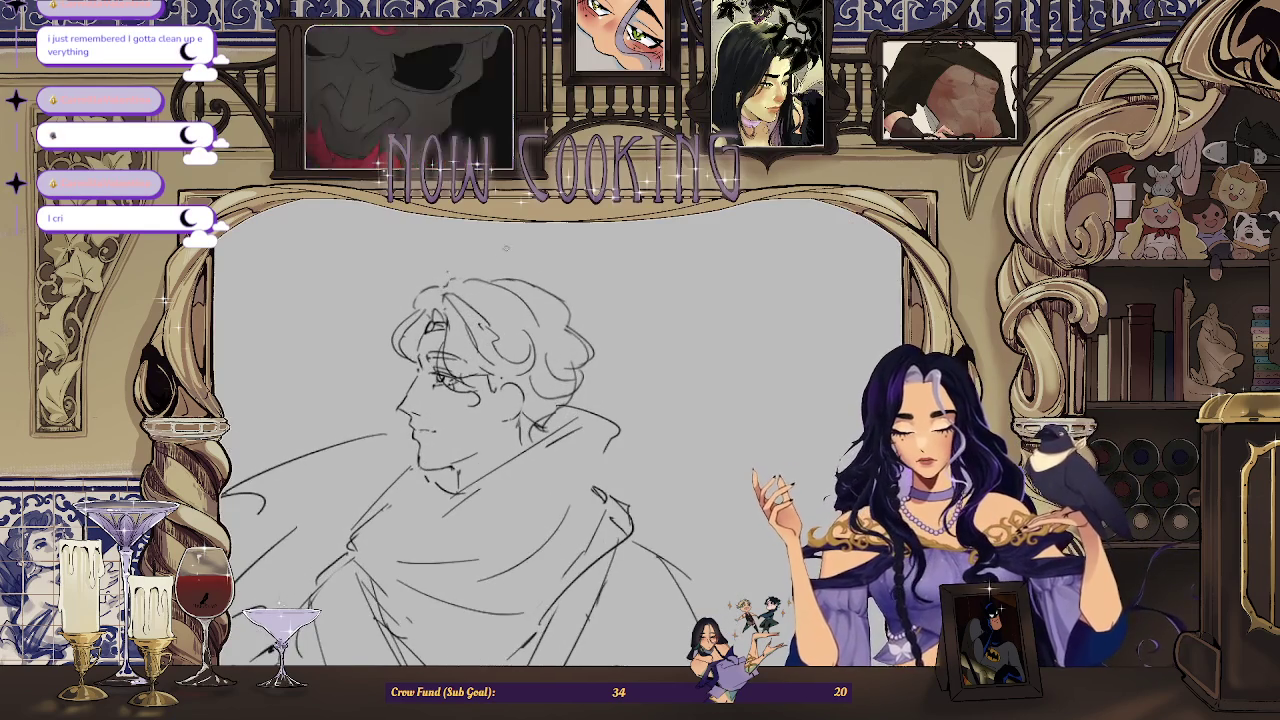
scroll(636, 293, "down", 2)
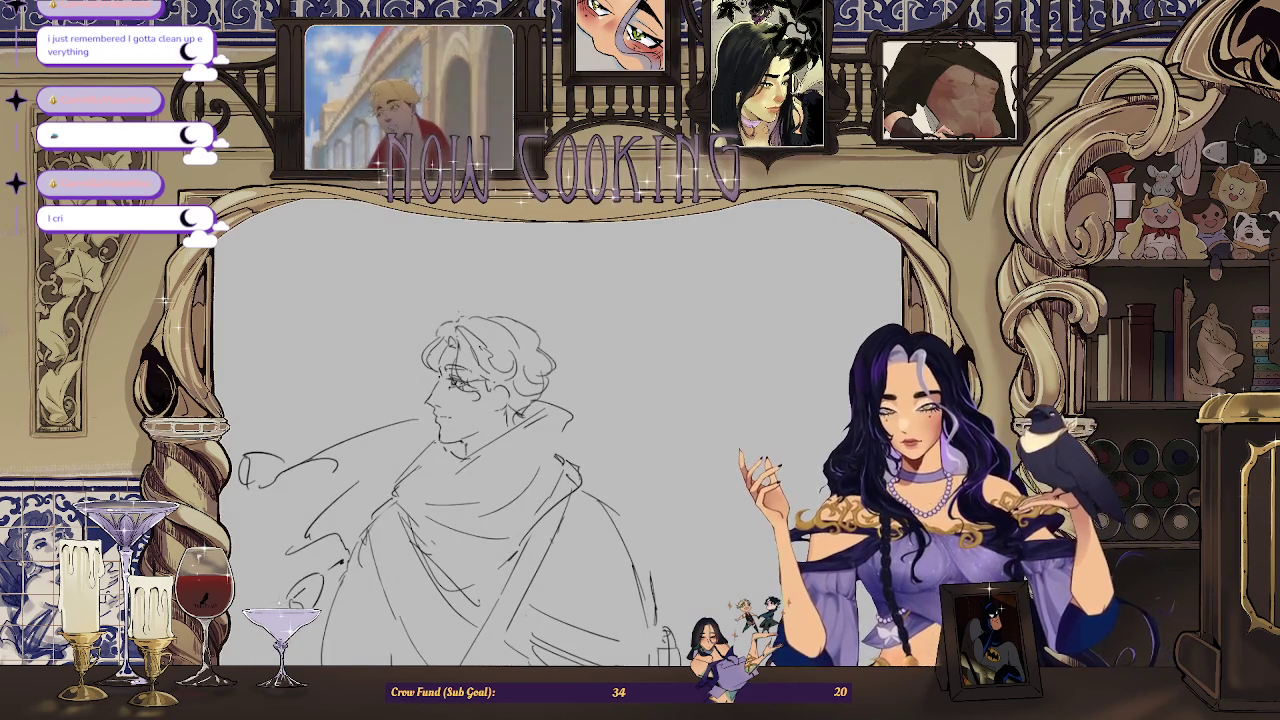
scroll(443, 351, "up", 1)
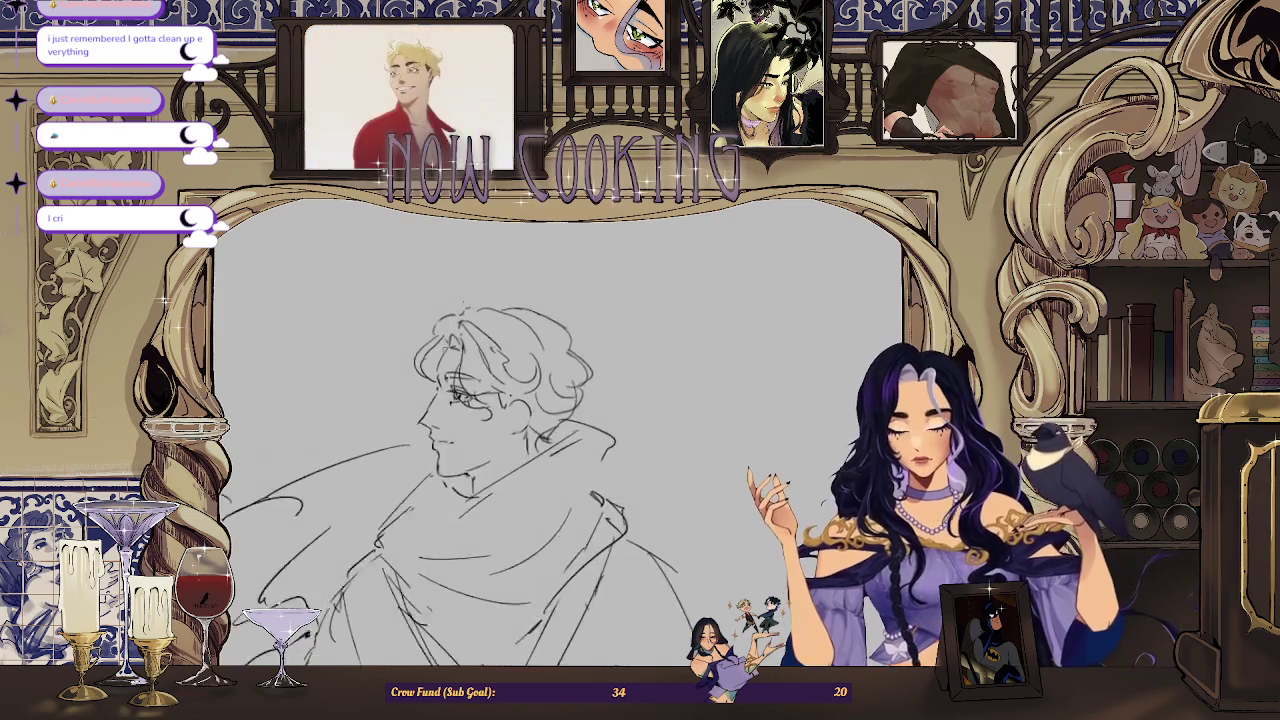
scroll(443, 351, "up", 1)
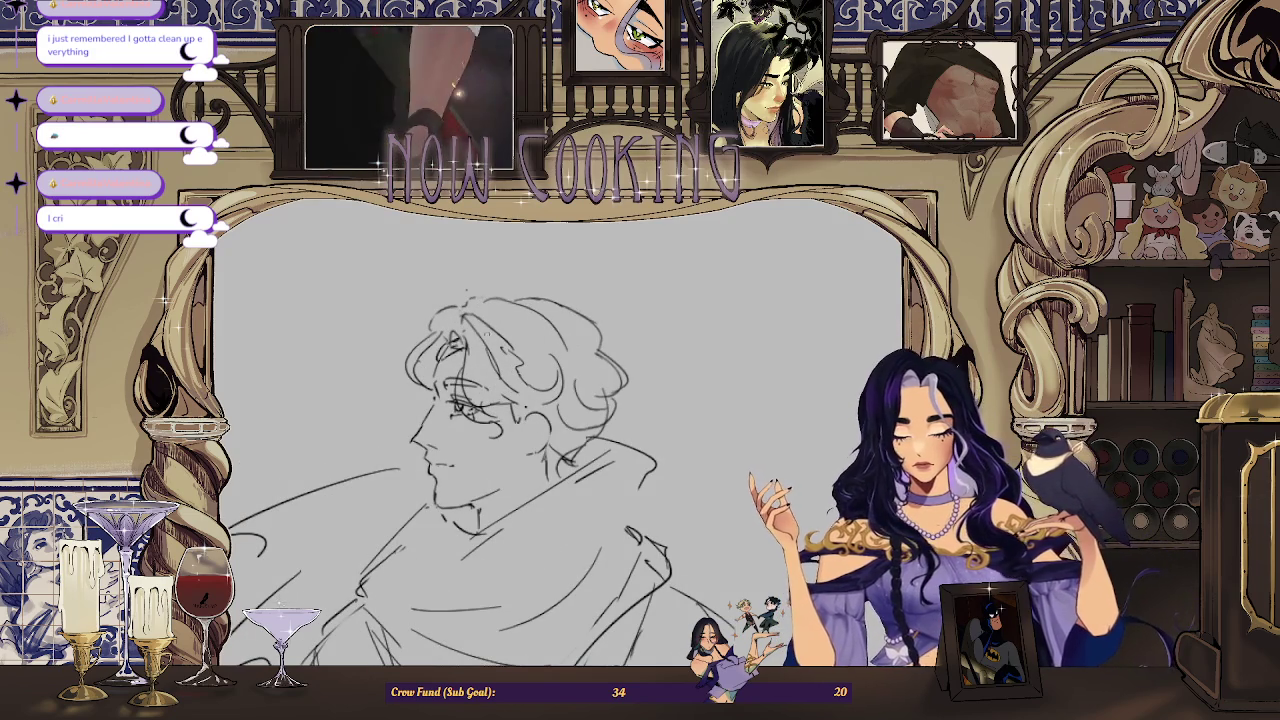
scroll(443, 481, "down", 1)
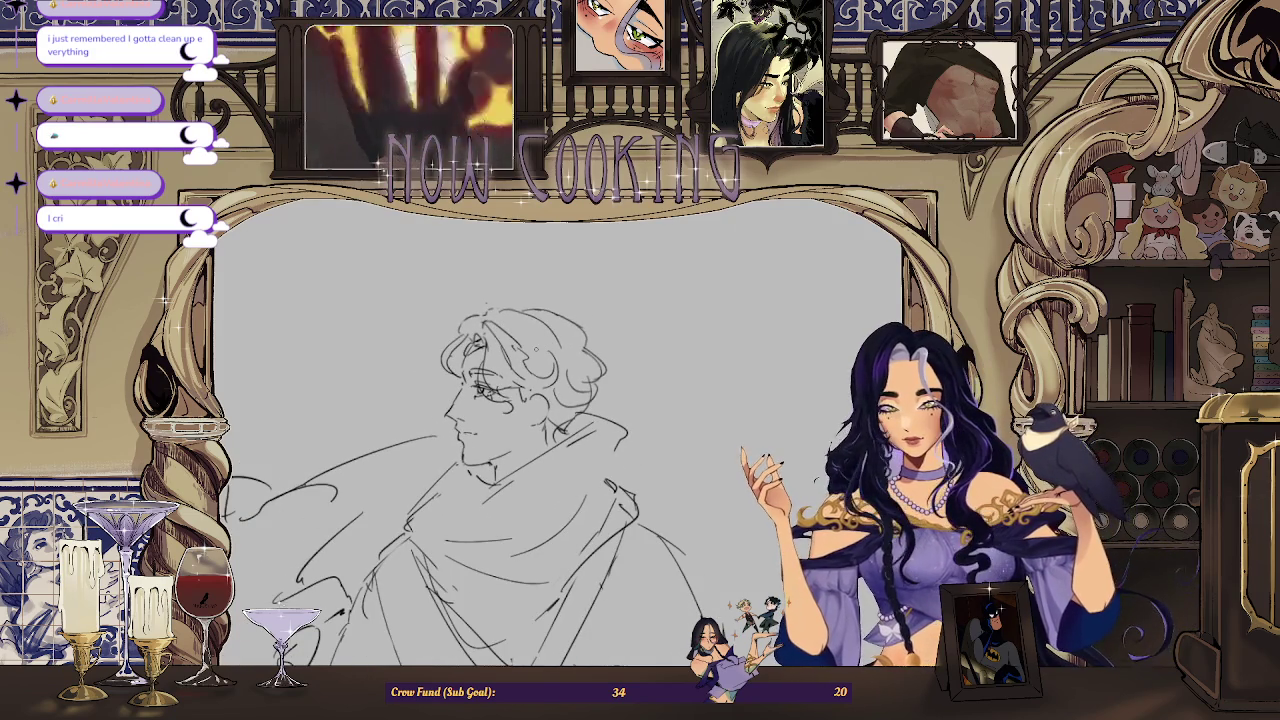
scroll(495, 330, "up", 1)
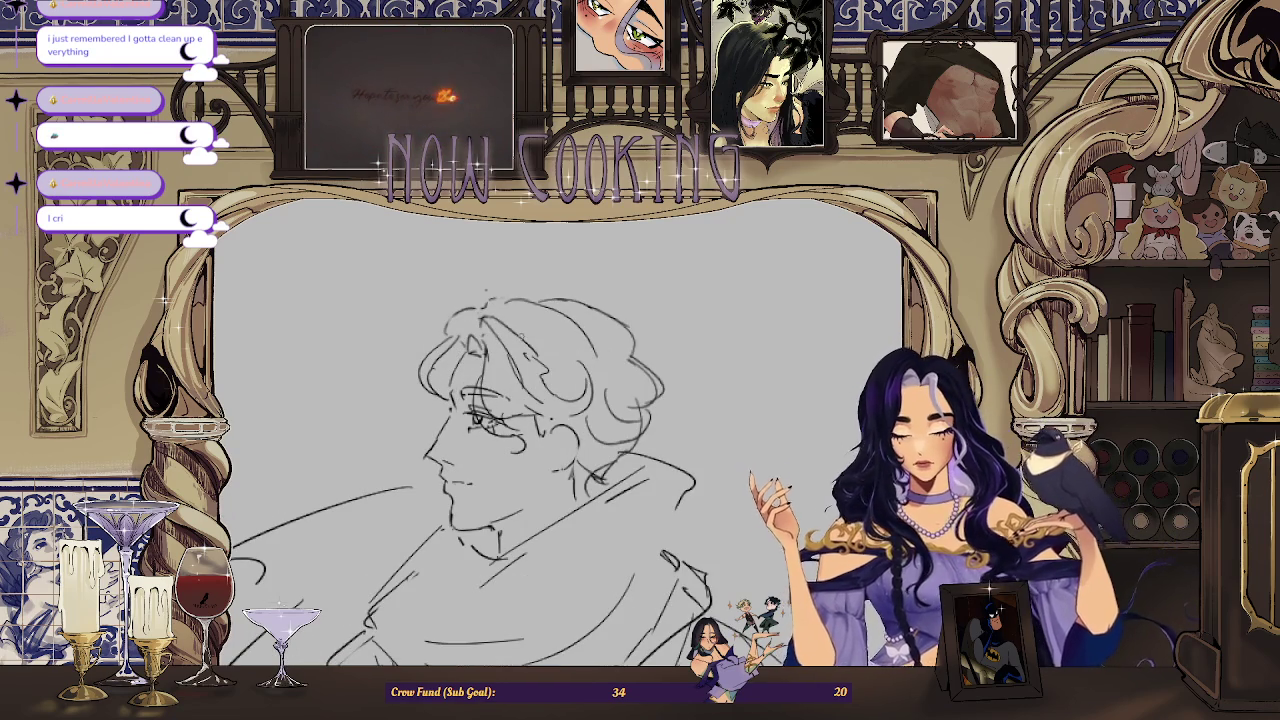
scroll(517, 337, "down", 2)
scroll(600, 350, "down", 2)
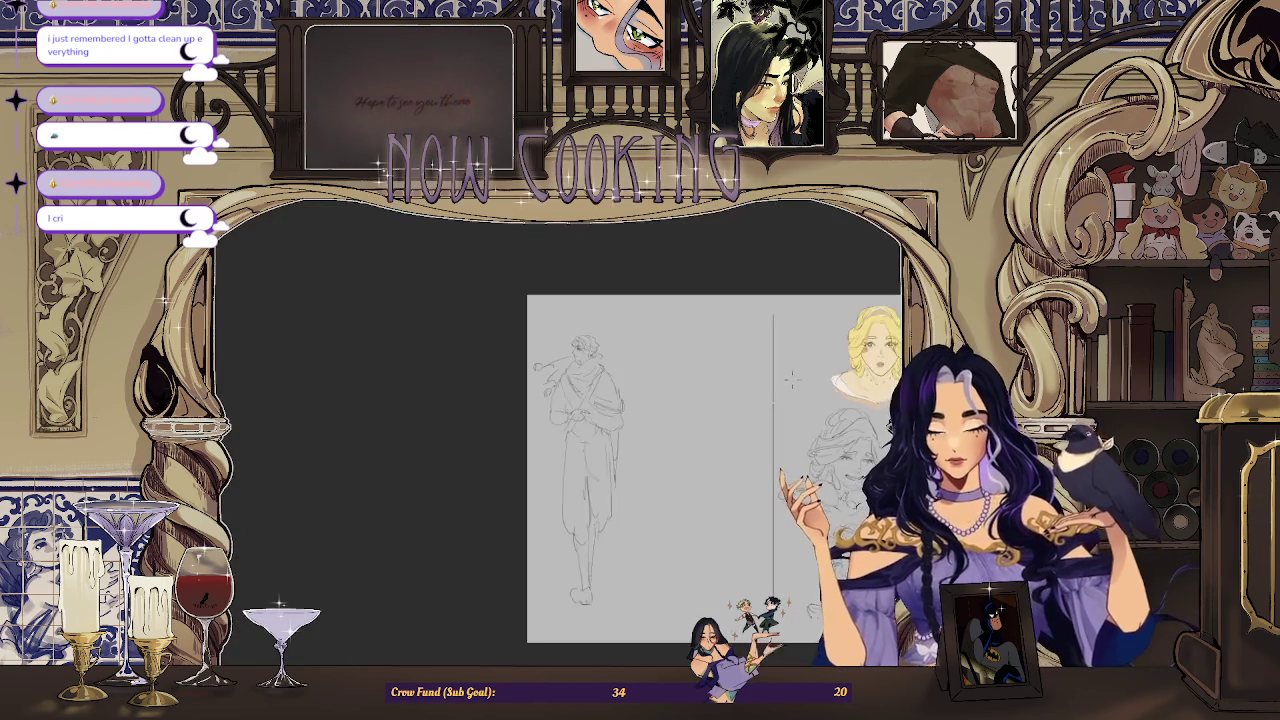
scroll(812, 357, "up", 1)
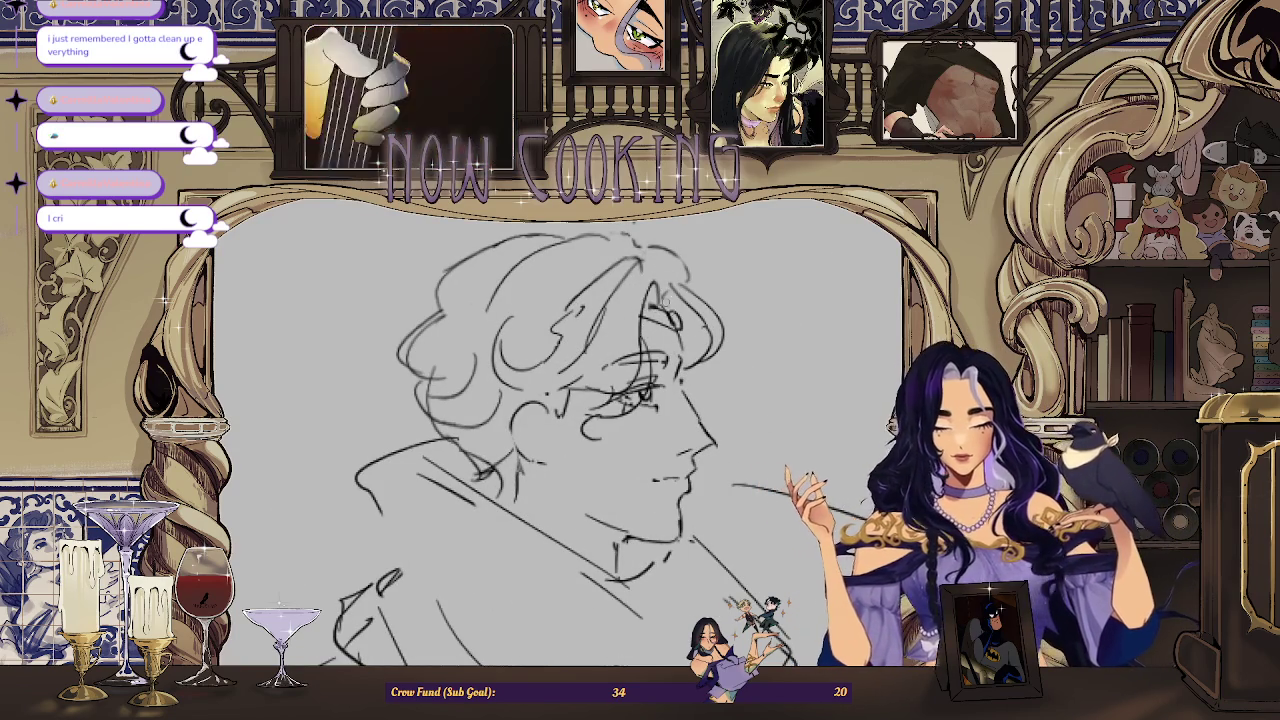
Step: Add short near-vertical pencil strokes on the head, then zoom out
left_click_drag(654, 286, 649, 352)
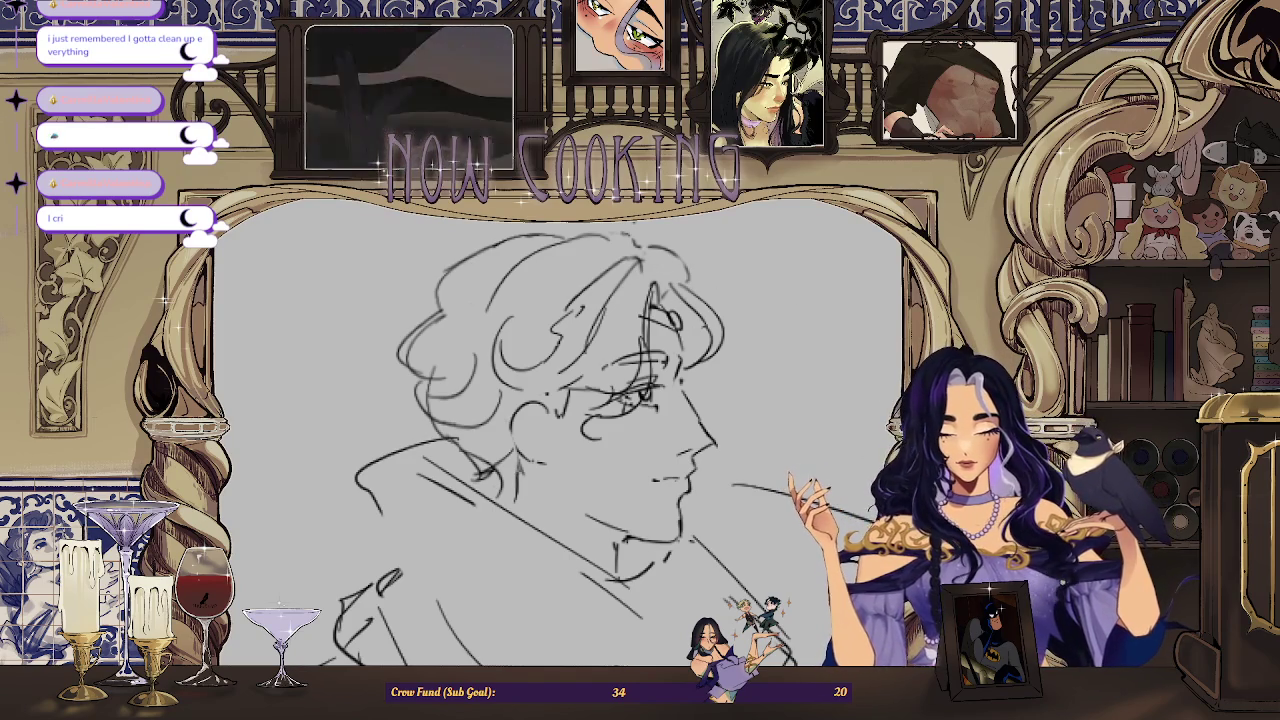
scroll(842, 347, "down", 2)
scroll(842, 347, "down", 2)
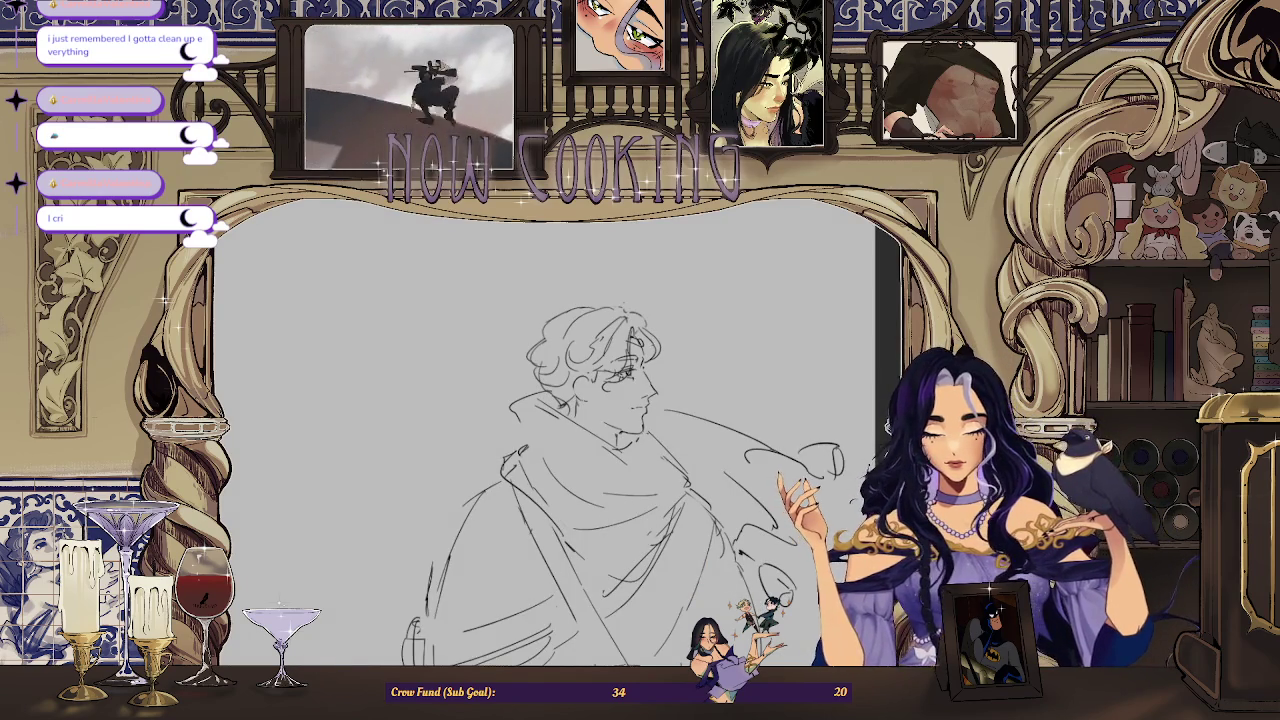
Step: Draw a curved hair line atop the head and redraw a side hair line more cleanly
key("h")
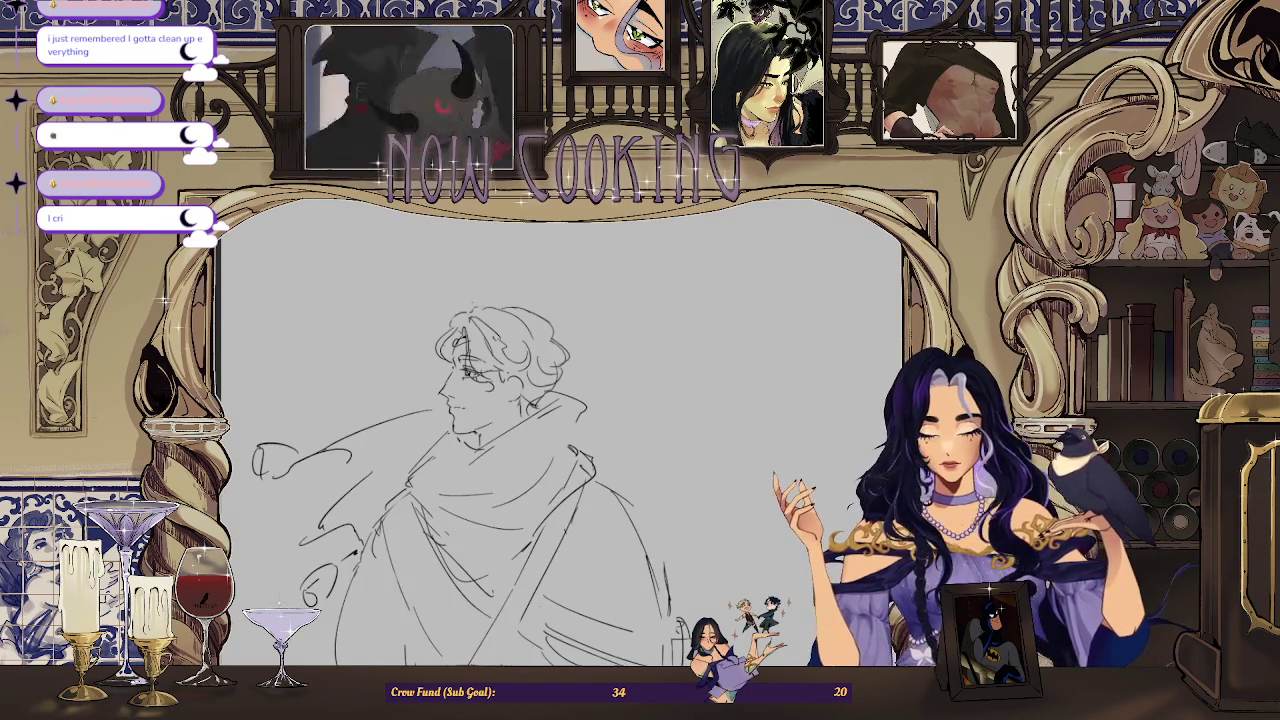
scroll(856, 356, "down", 2)
scroll(856, 356, "down", 1)
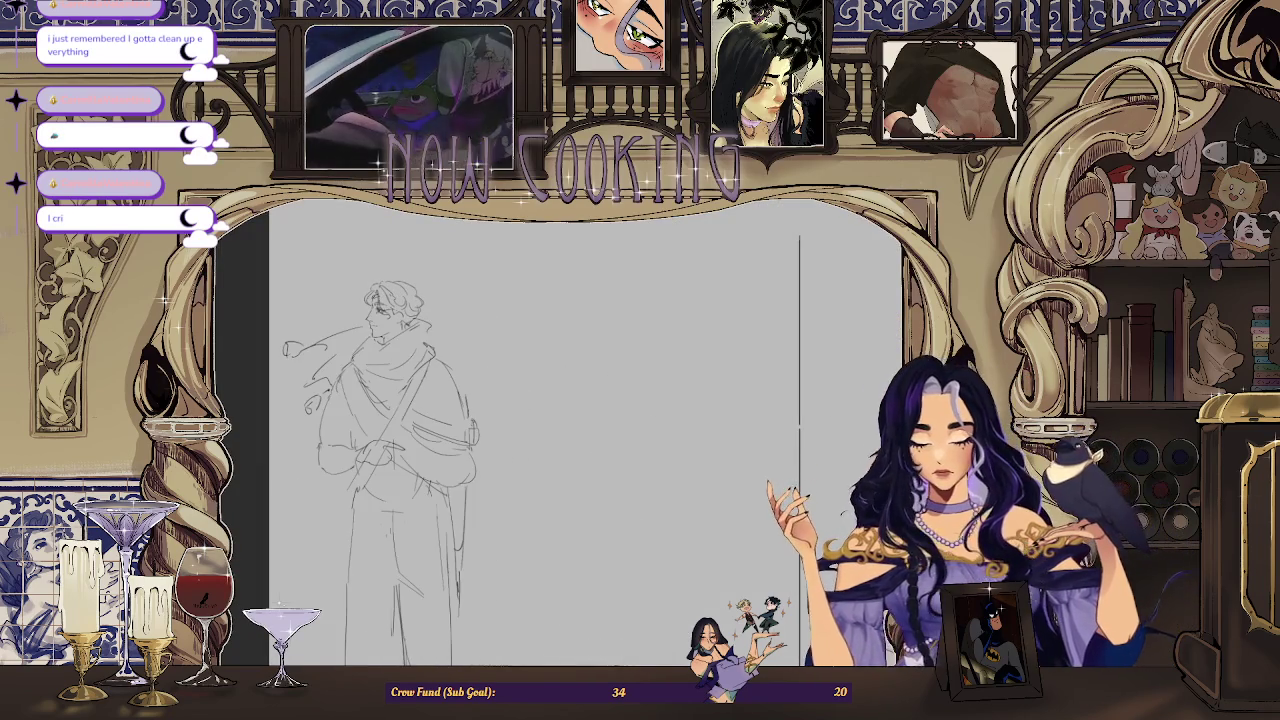
scroll(365, 293, "up", 3)
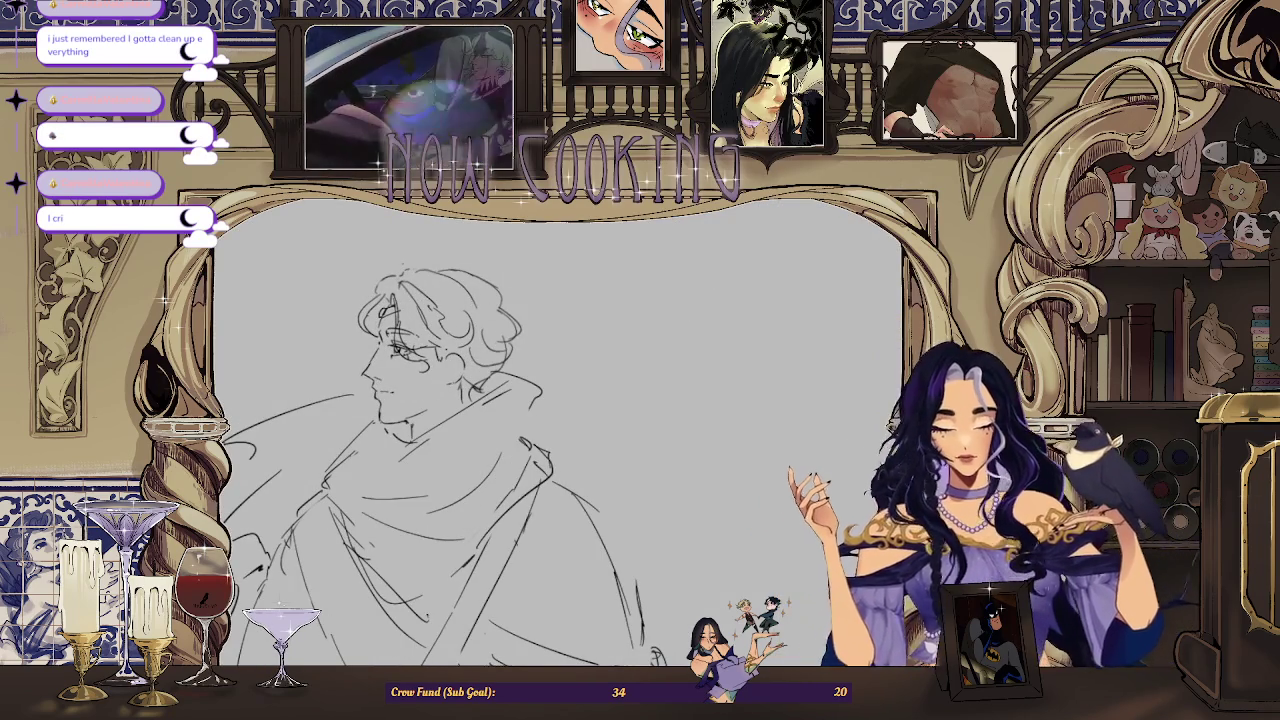
scroll(360, 310, "up", 1)
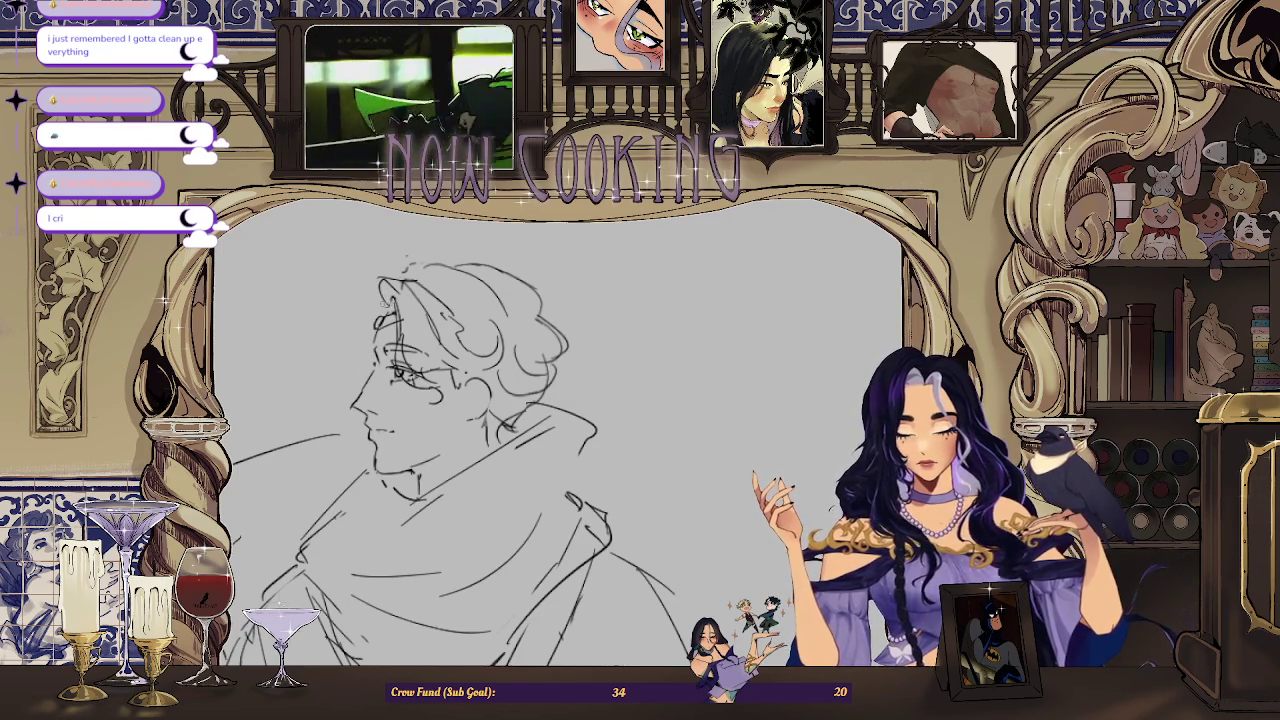
left_click_drag(373, 299, 395, 260)
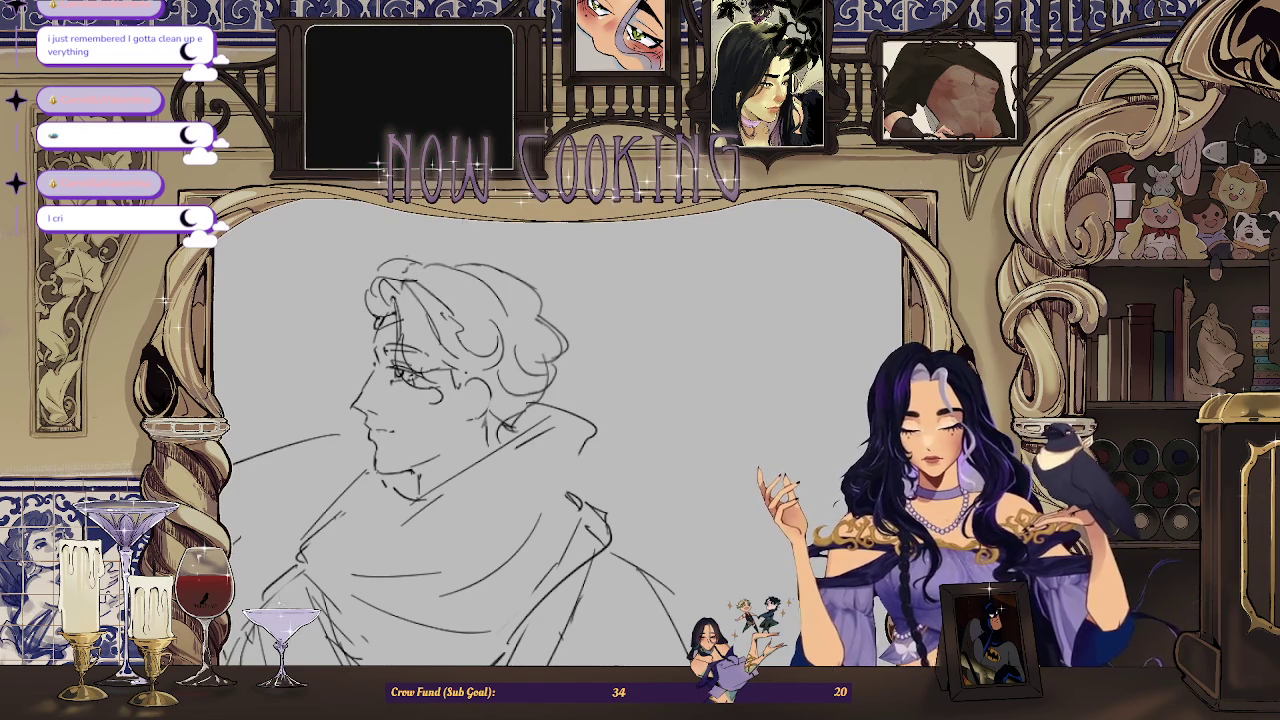
left_click_drag(361, 300, 356, 350)
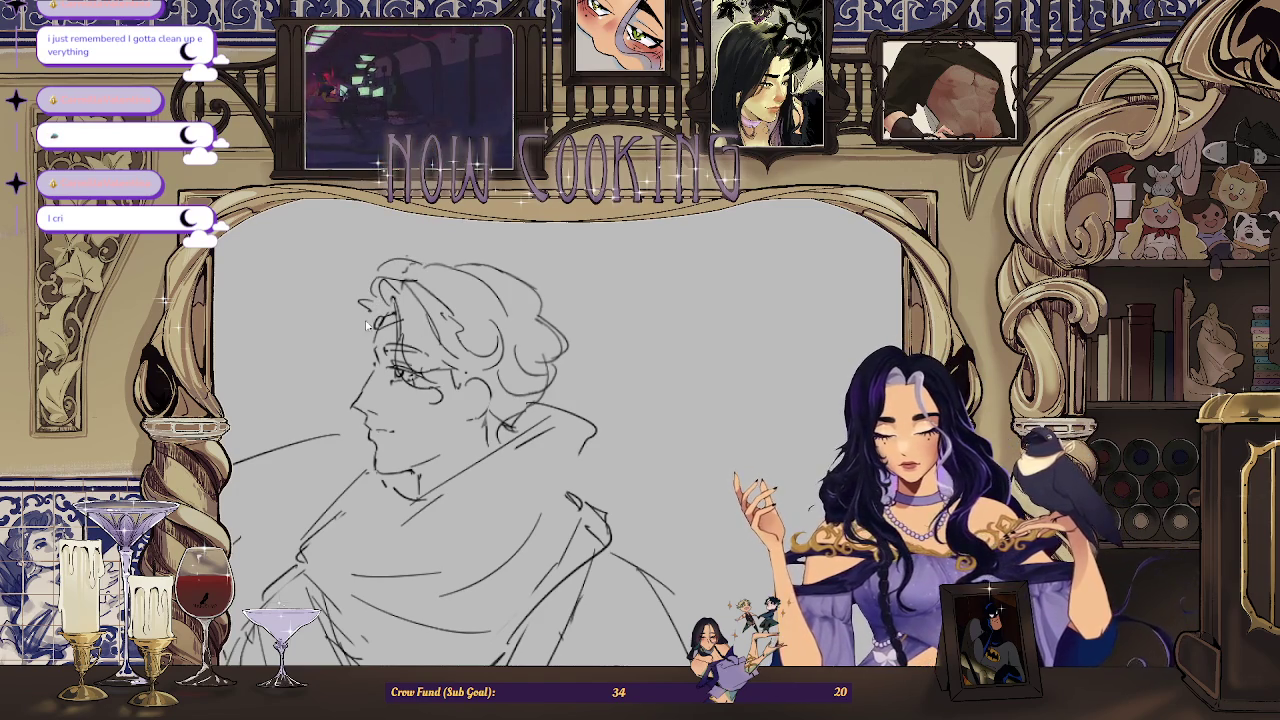
key("m")
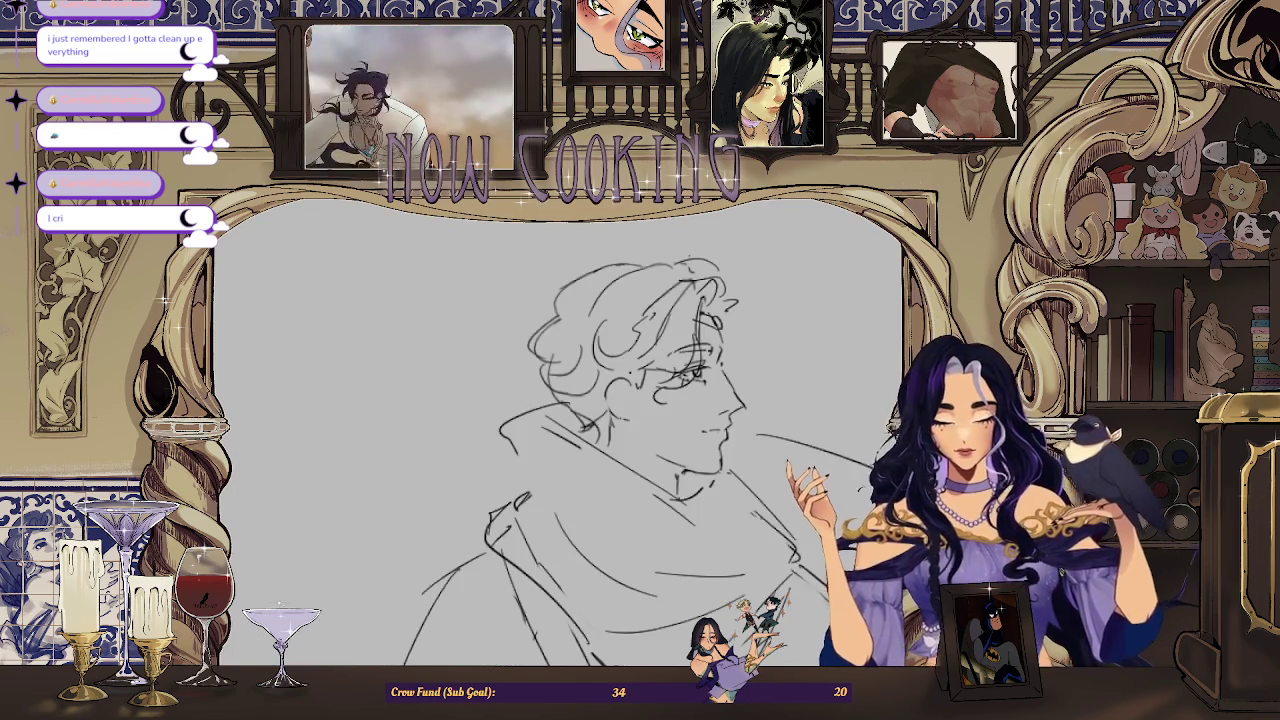
left_click_drag(738, 315, 745, 364)
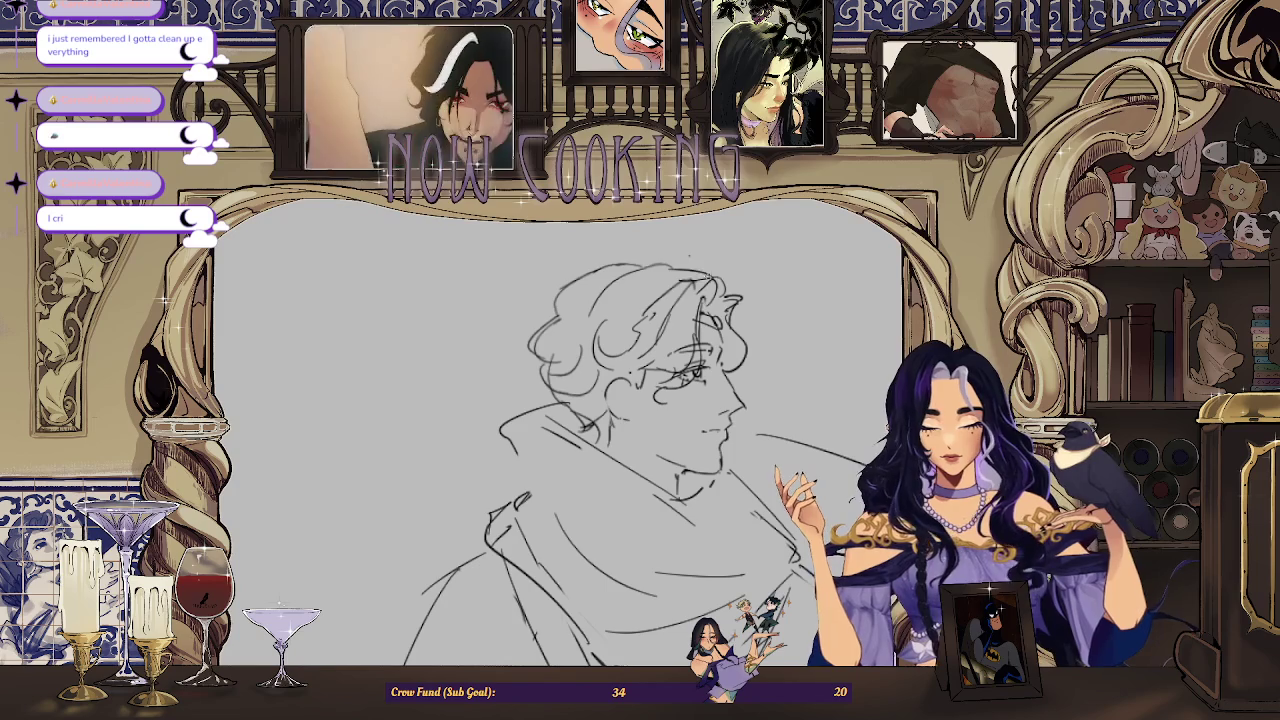
Step: Zoom out, mirror the view, and zoom back in to inspect the figure
key("ctrl+minus")
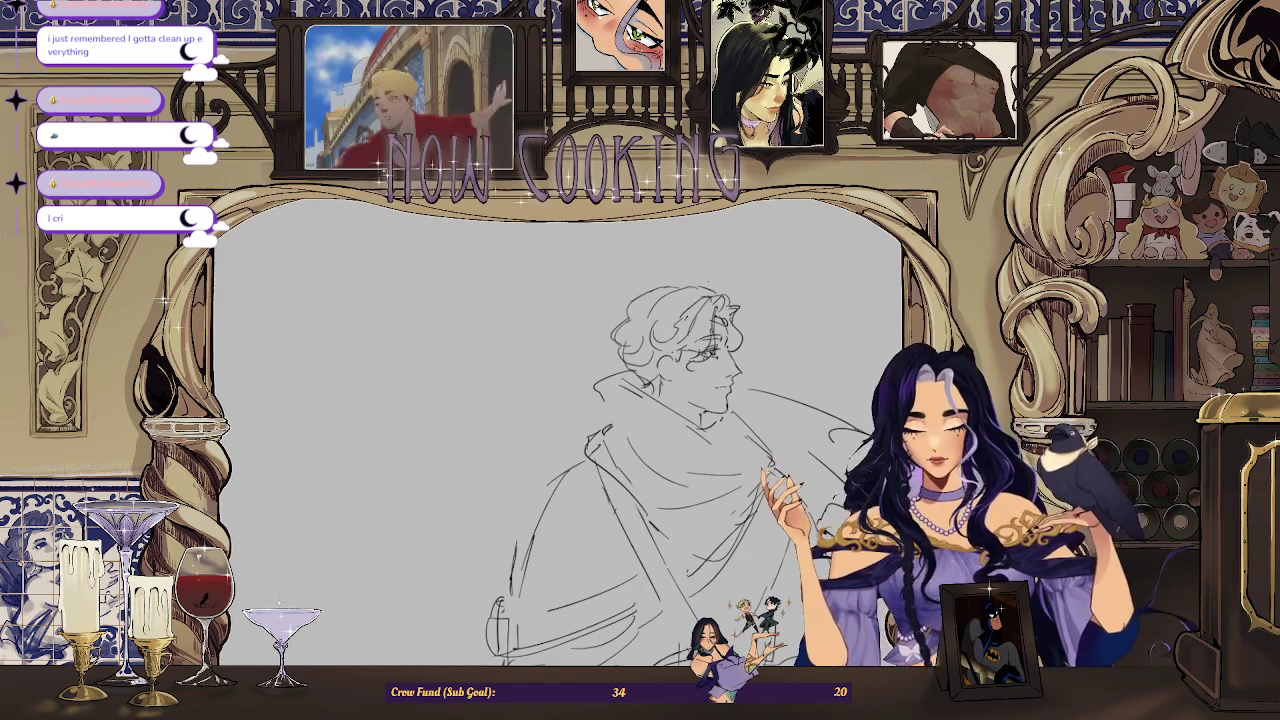
key("h")
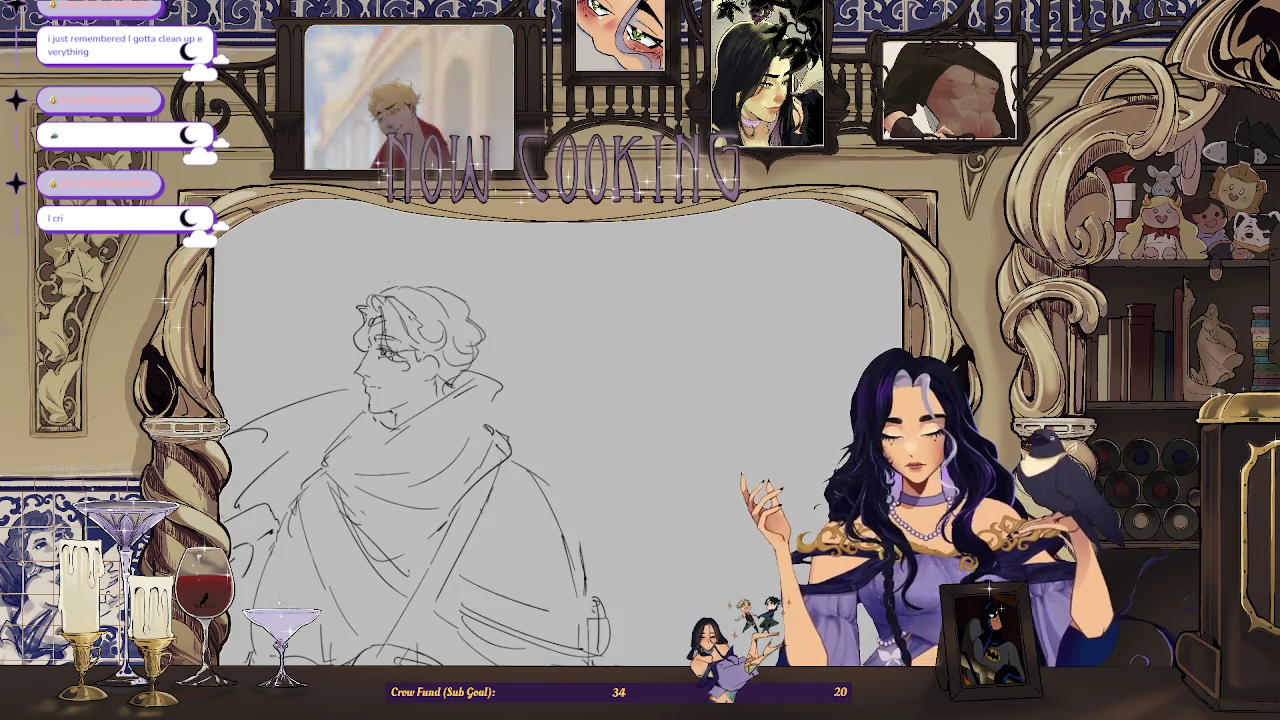
key("ctrl+plus")
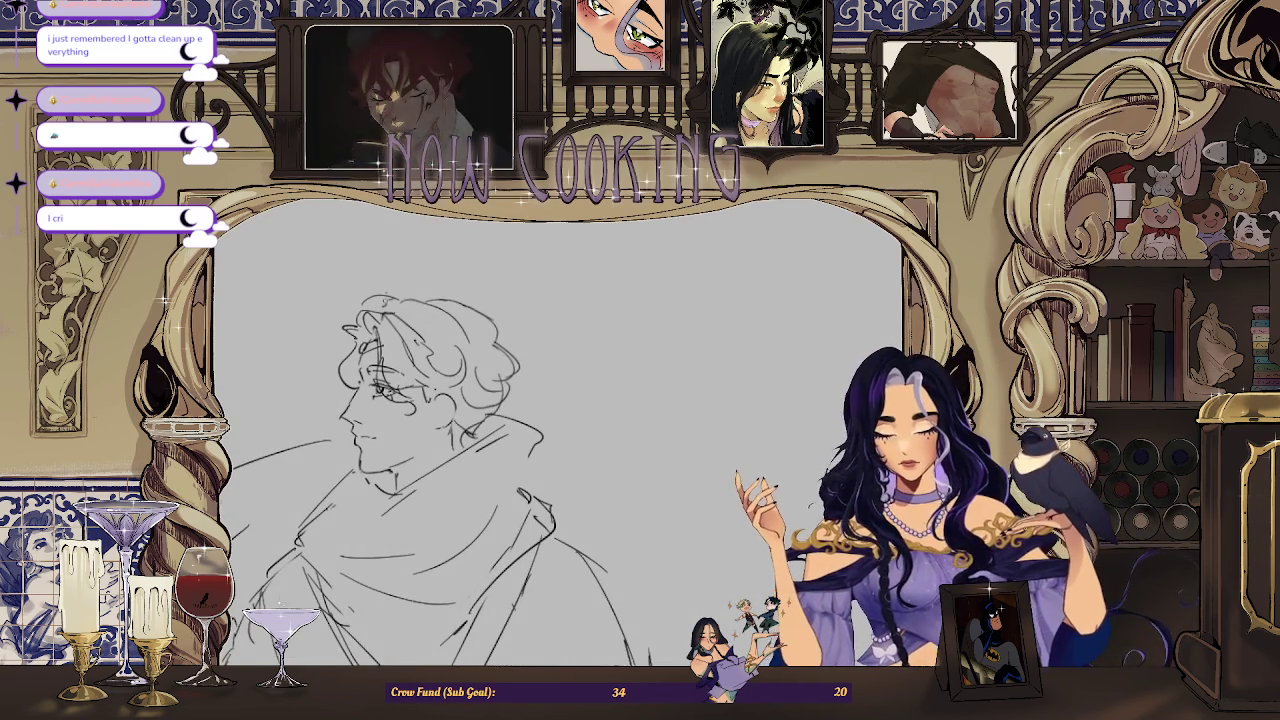
scroll(385, 298, "up", 2)
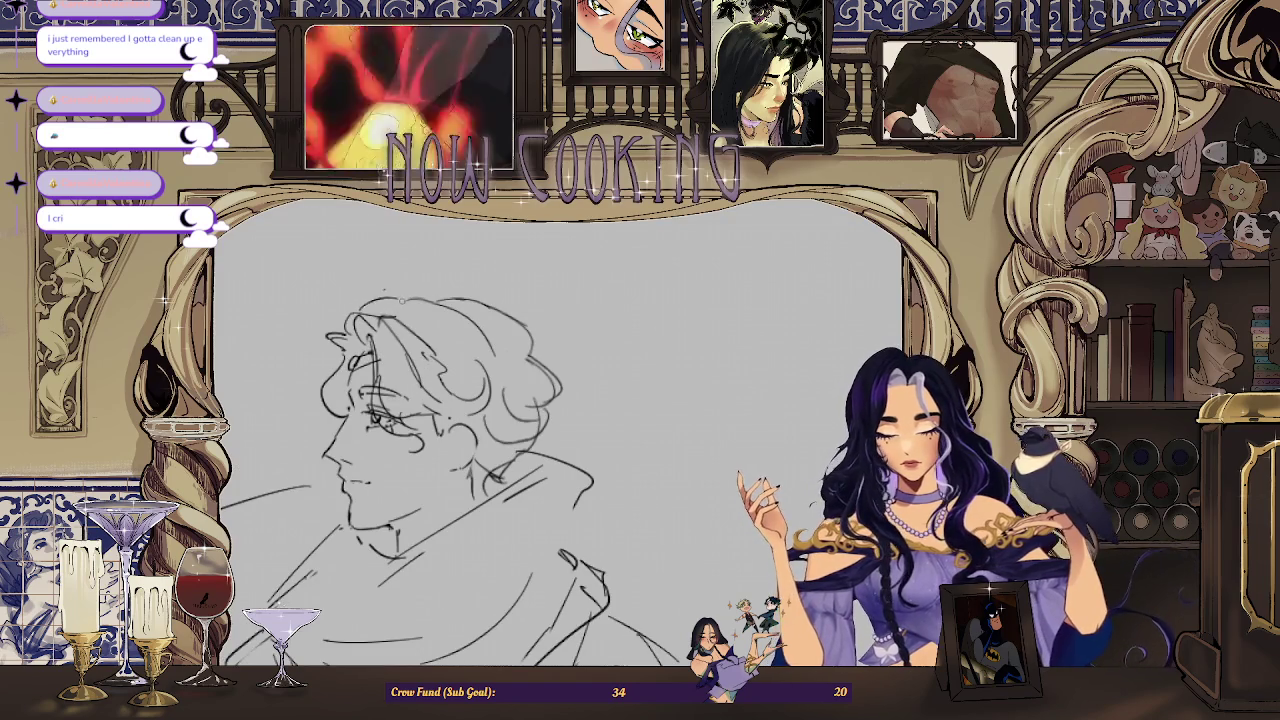
scroll(470, 285, "down", 3)
scroll(431, 249, "up", 2)
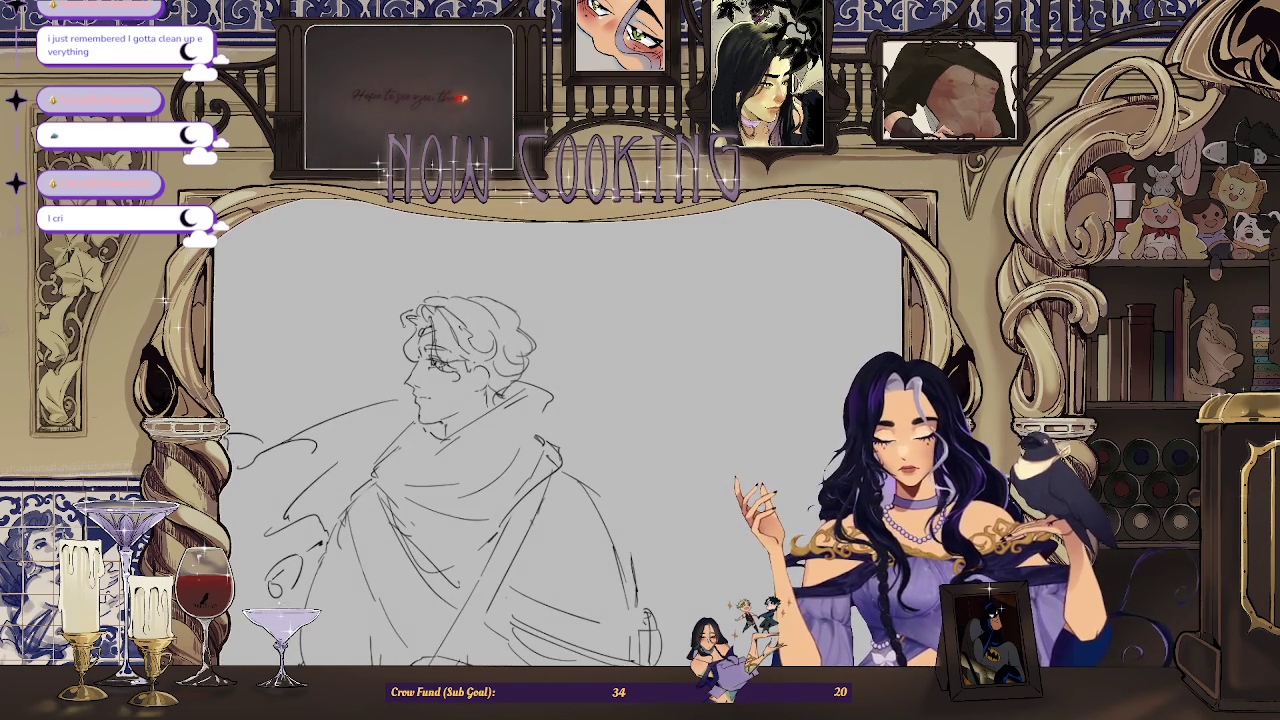
scroll(614, 317, "down", 2)
Step: Briefly hide and restore the curly hair to compare, then begin transforming it
key("m")
scroll(560, 430, "up", 3)
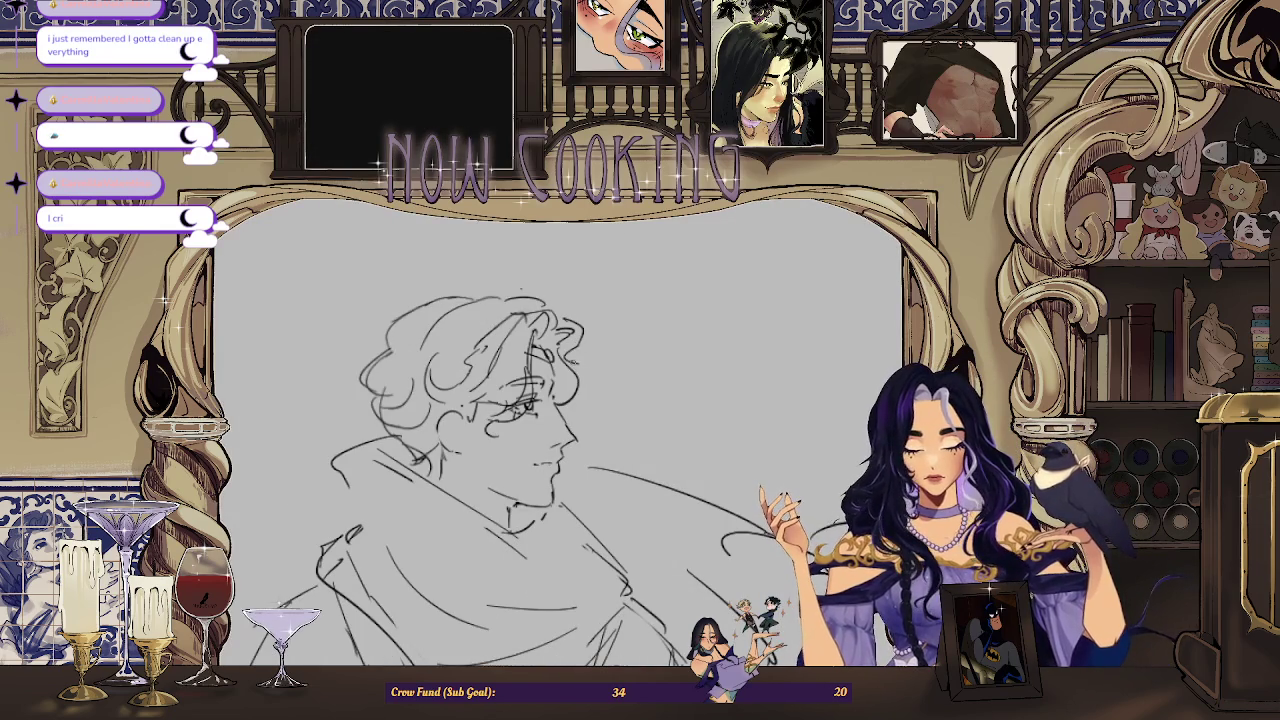
scroll(607, 358, "down", 2)
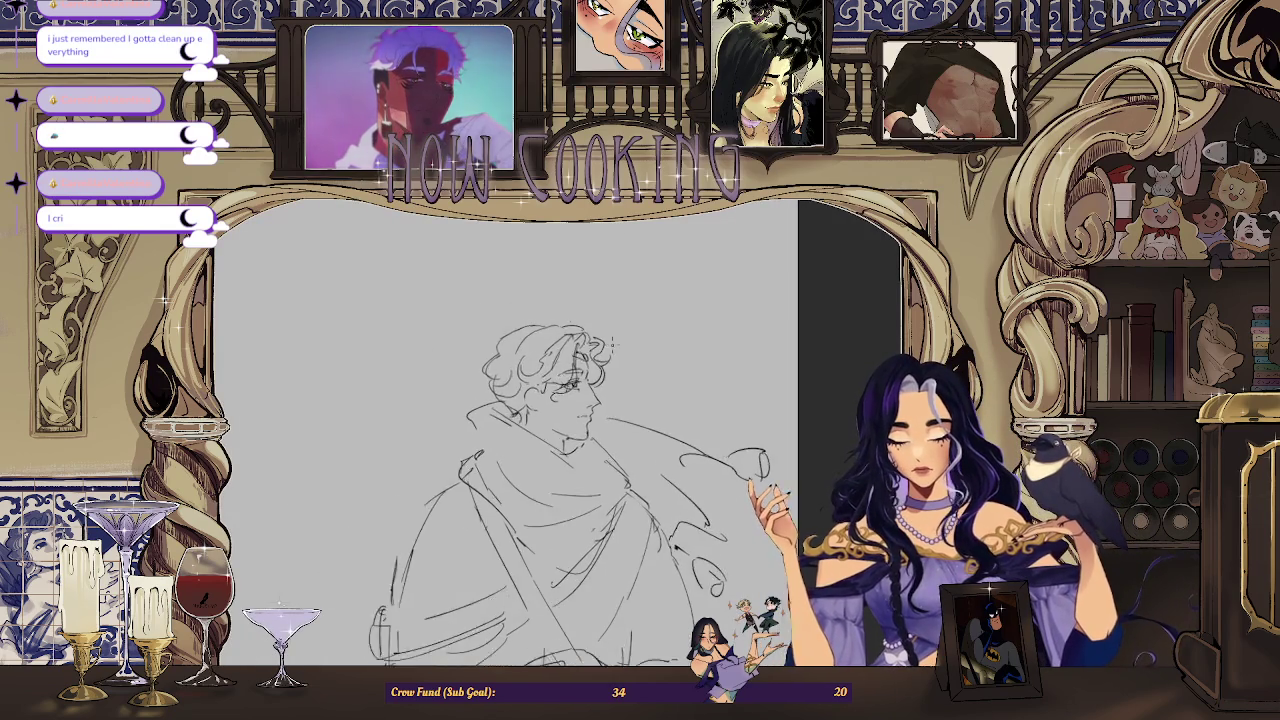
scroll(612, 346, "up", 2)
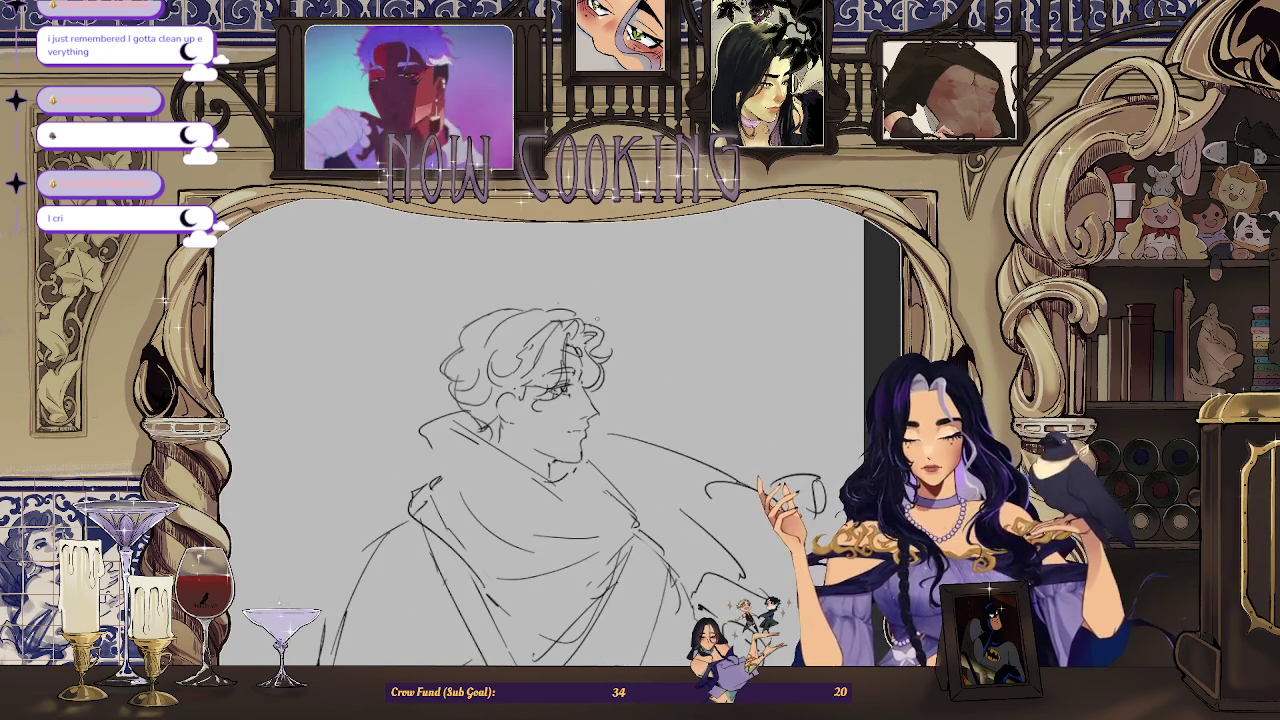
scroll(600, 335, "down", 2)
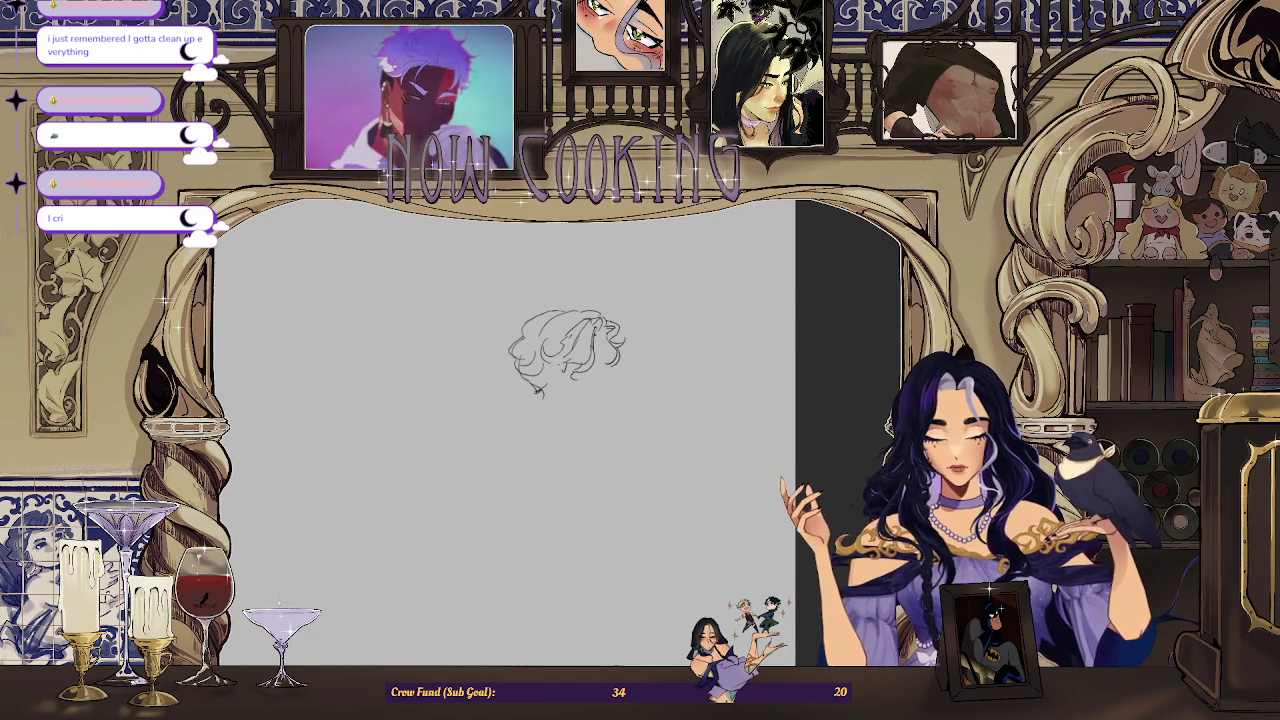
key("Delete")
key("ctrl+z")
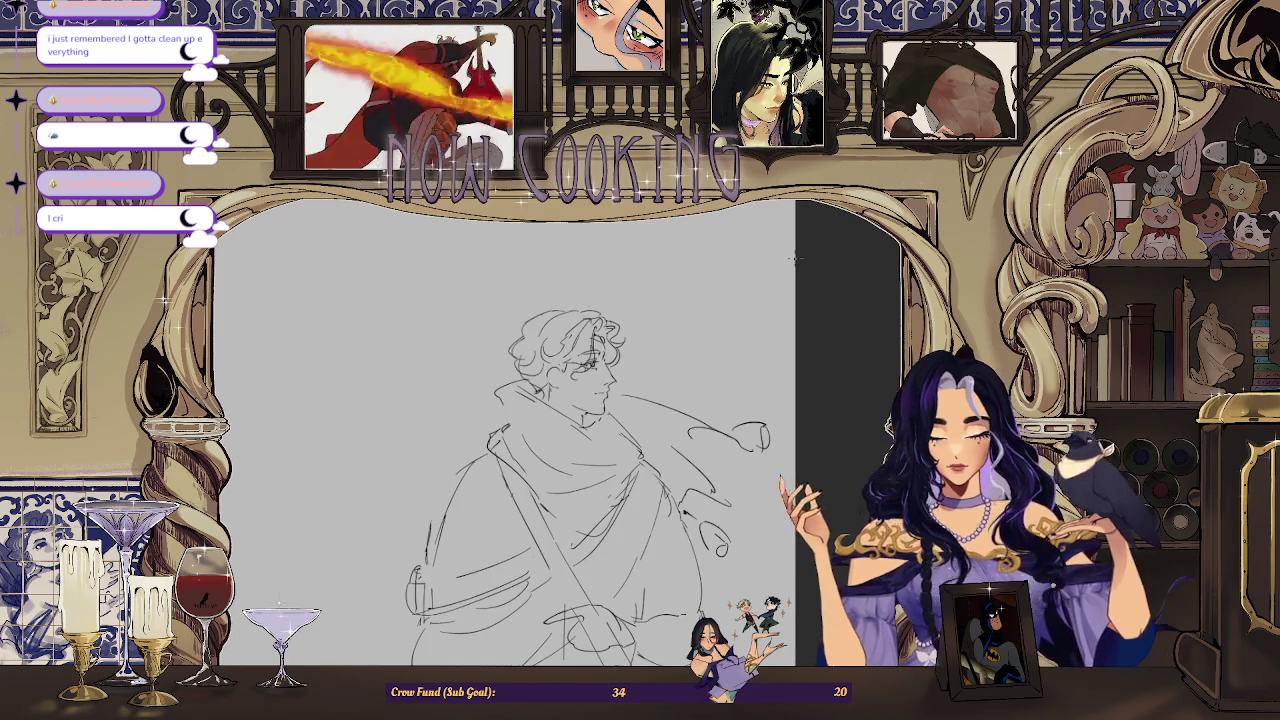
key("ctrl+t")
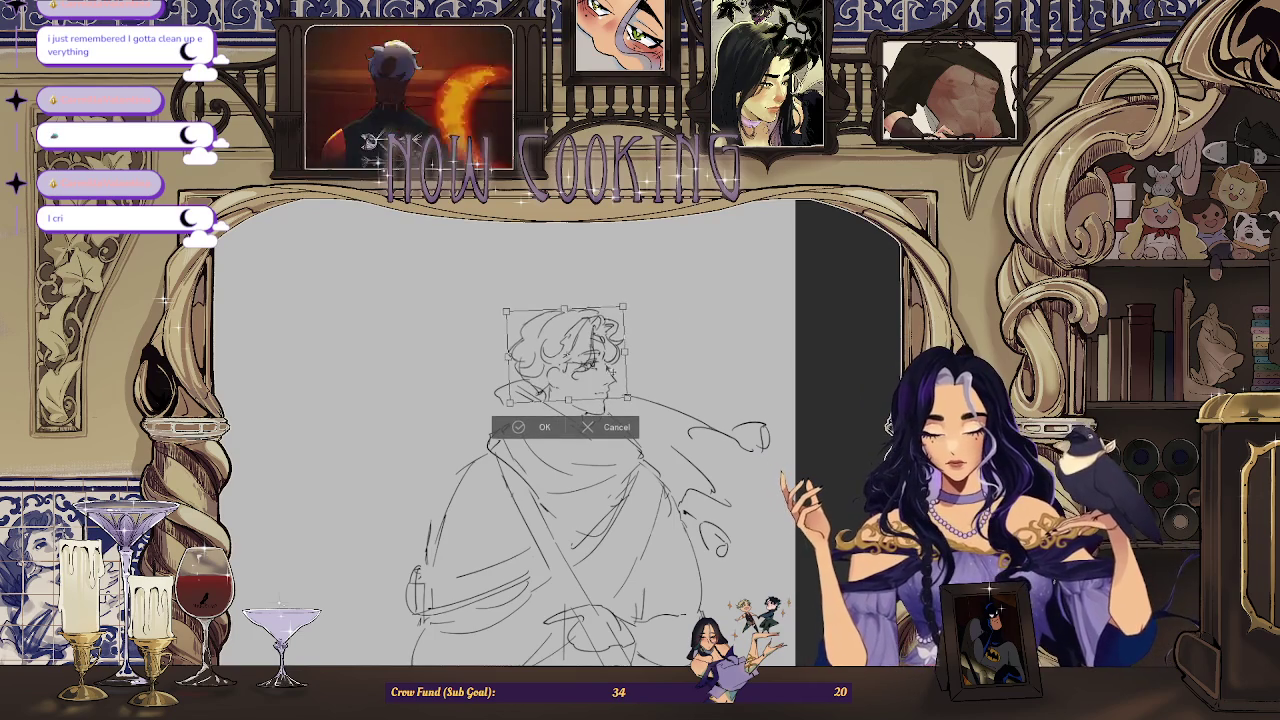
Step: Move the curly hair slightly left and down and commit the transform
left_click_drag(565, 355, 562, 358)
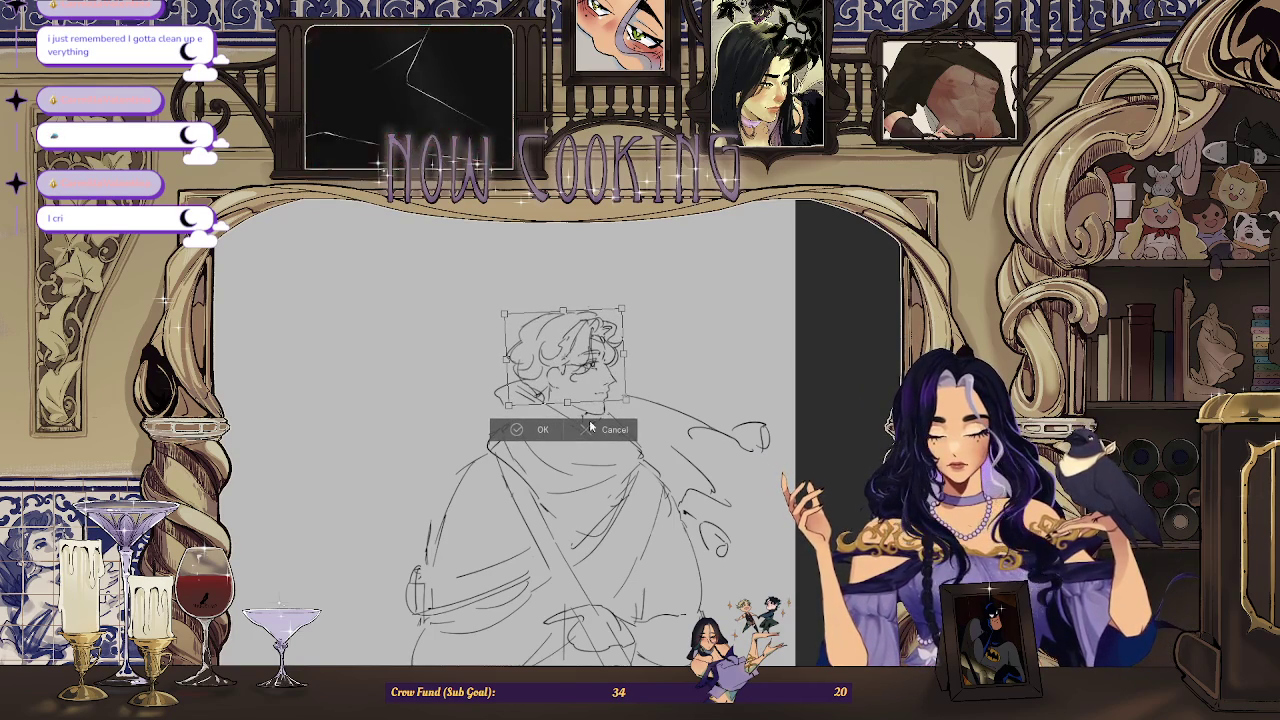
left_click(540, 429)
scroll(650, 228, "down", 2)
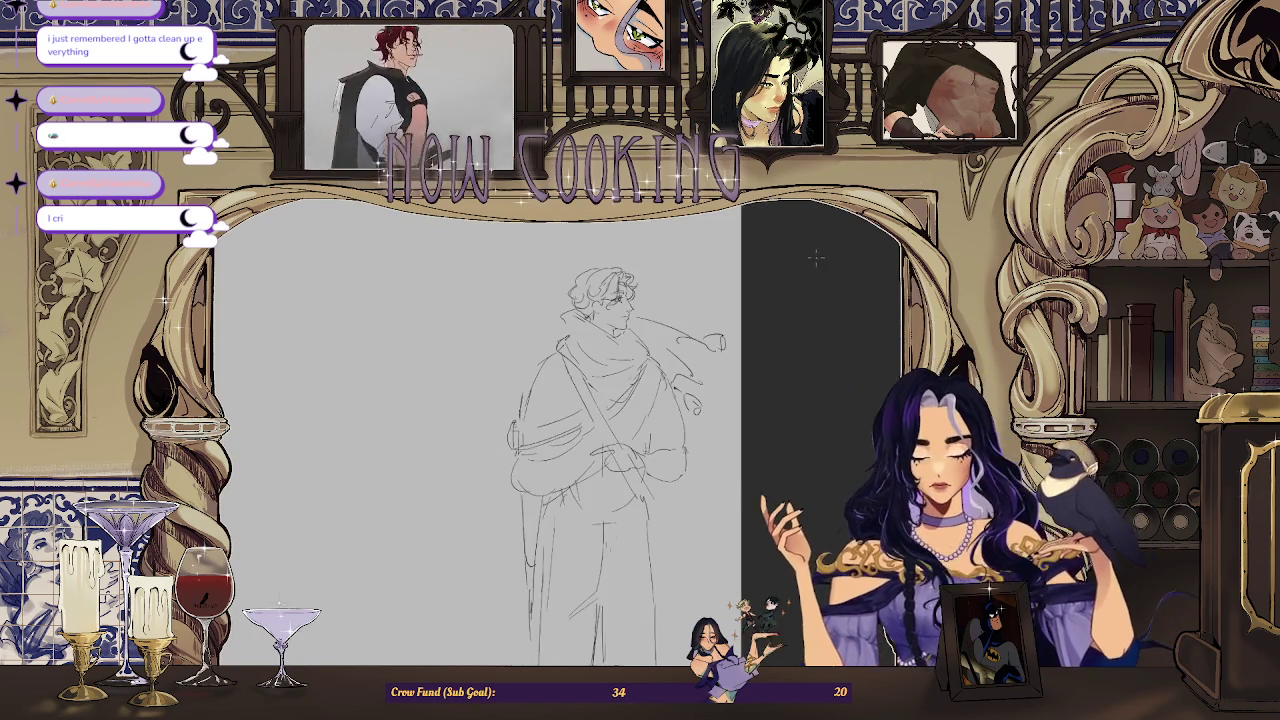
scroll(677, 274, "up", 1)
scroll(677, 274, "up", 1)
scroll(677, 274, "up", 1)
scroll(677, 274, "up", 1)
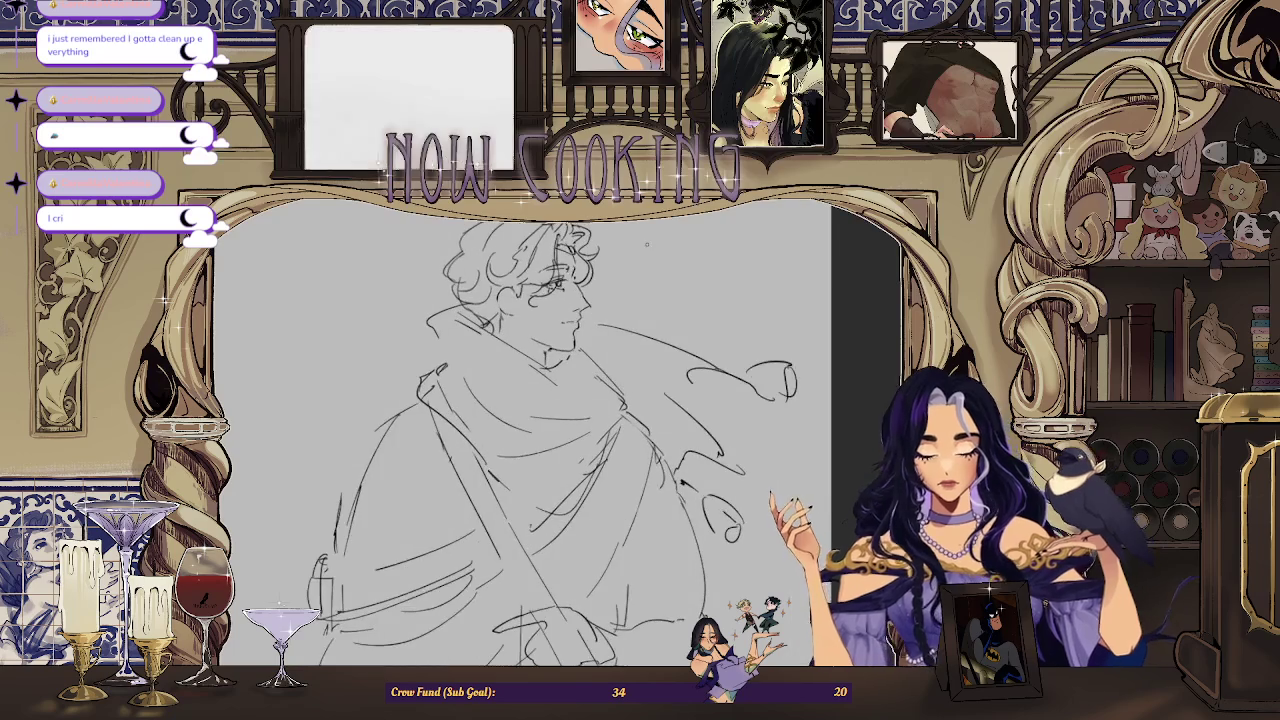
scroll(560, 260, "up", 3)
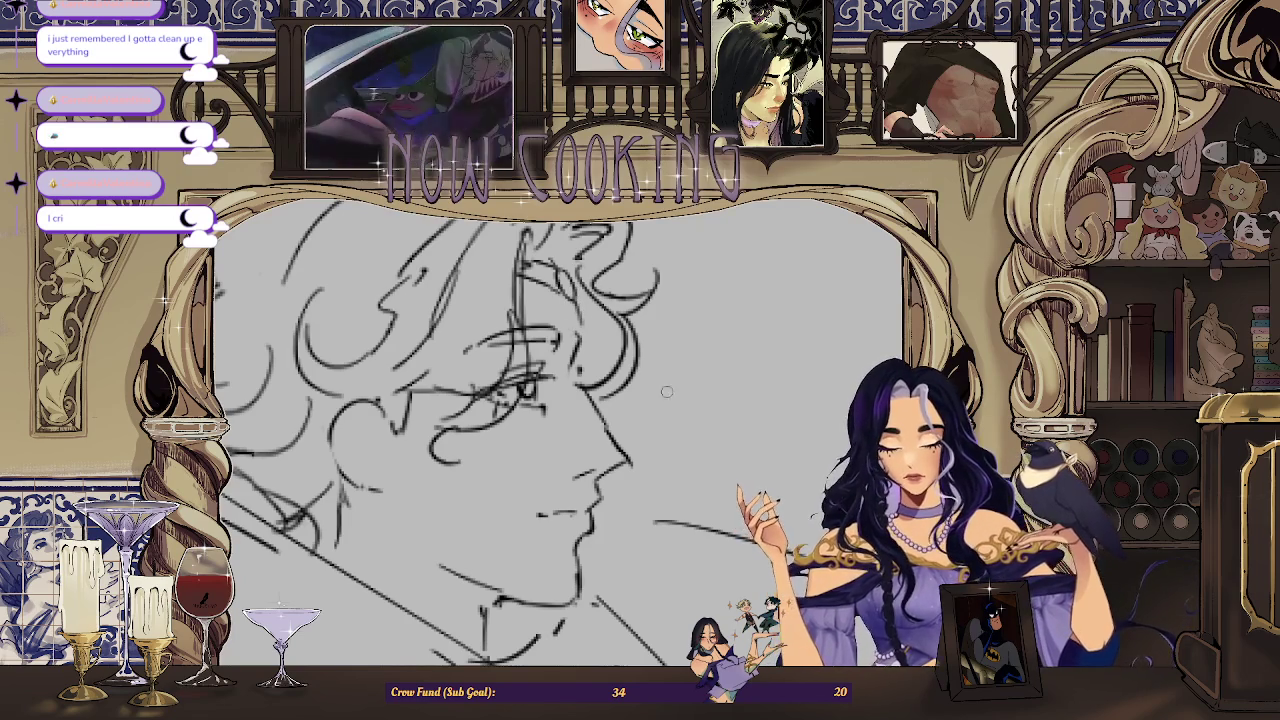
Step: Zoom out and rotate the canvas view to inspect the head
key("ctrl+minus")
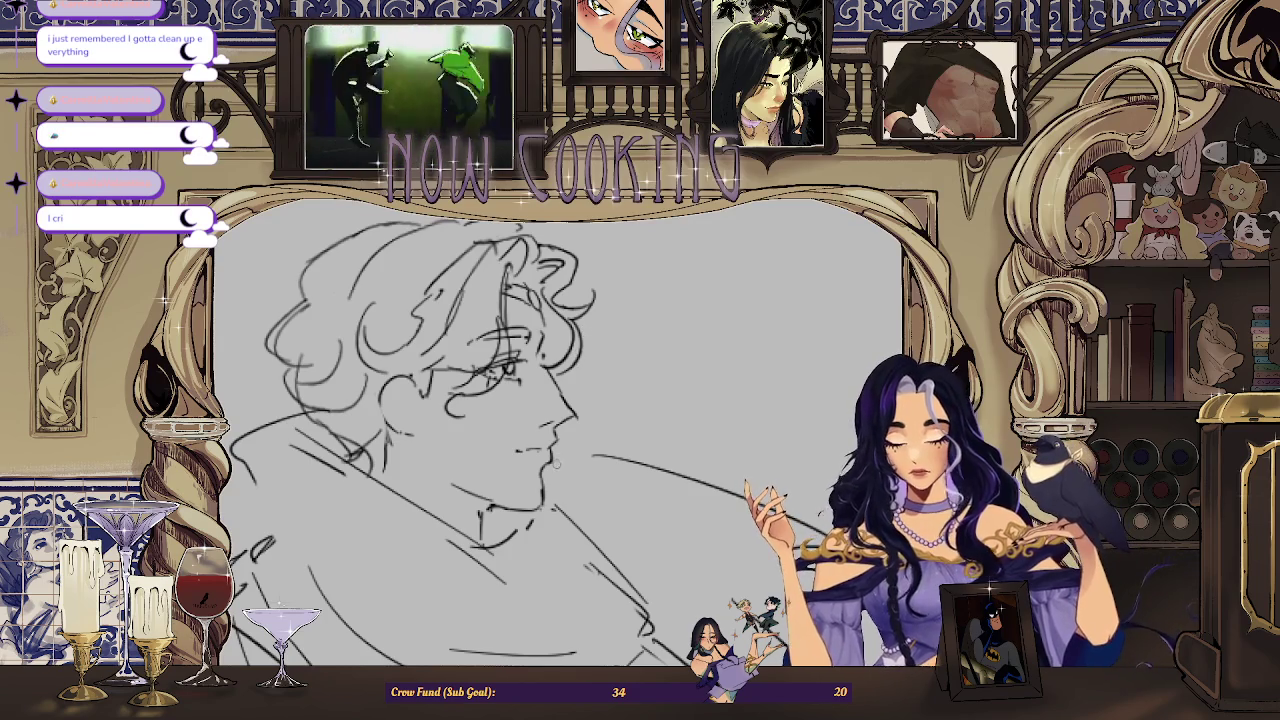
left_click_drag(556, 462, 540, 432)
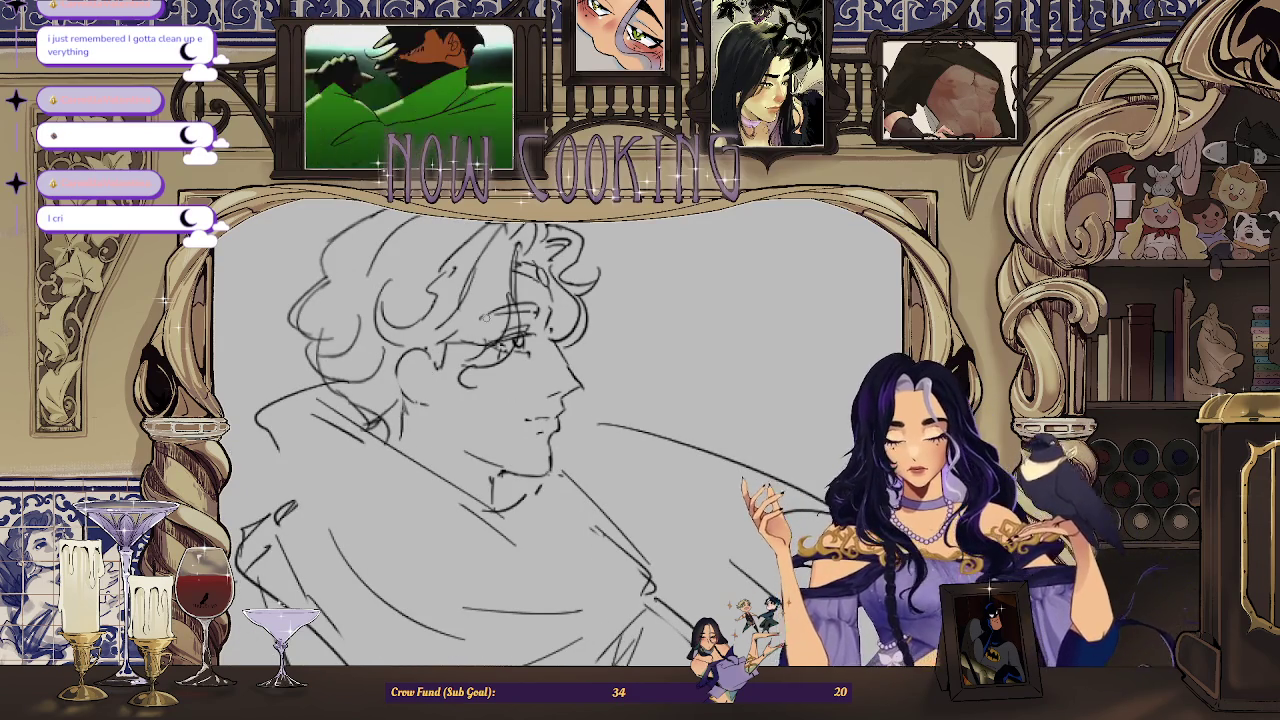
left_click_drag(556, 430, 600, 400)
scroll(556, 430, "up", 3)
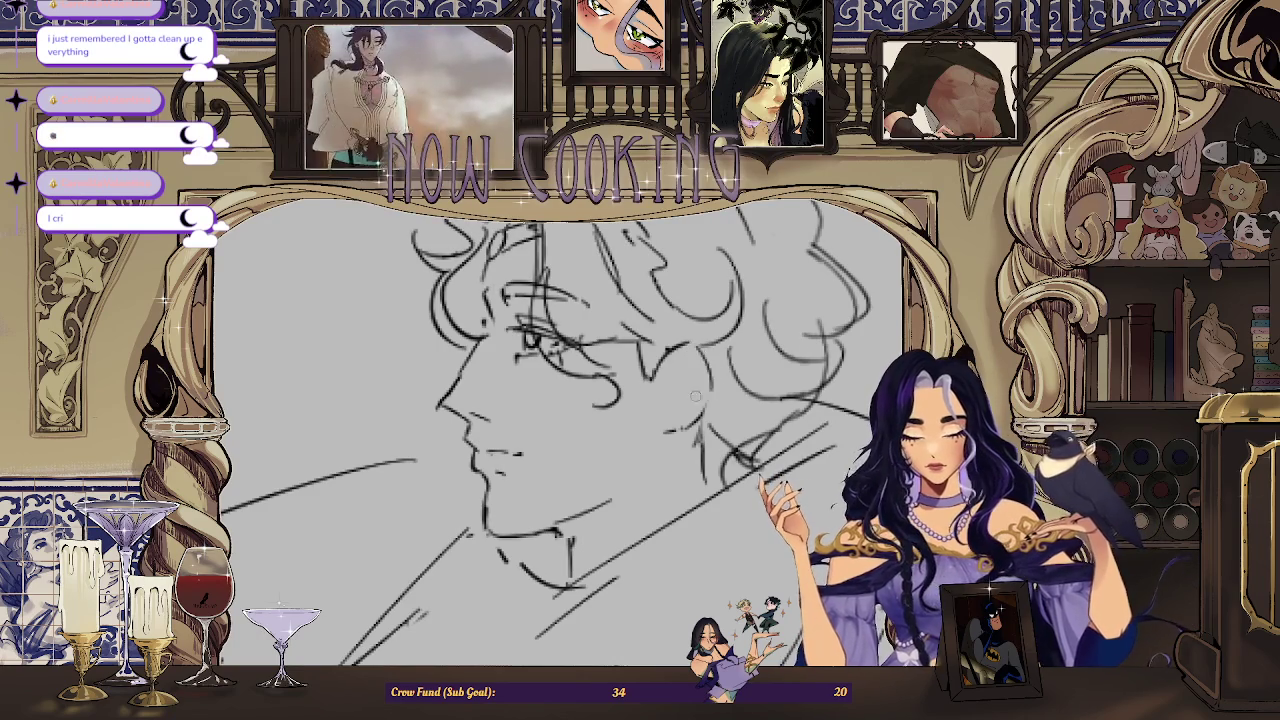
scroll(700, 396, "down", 2)
scroll(598, 428, "up", 2)
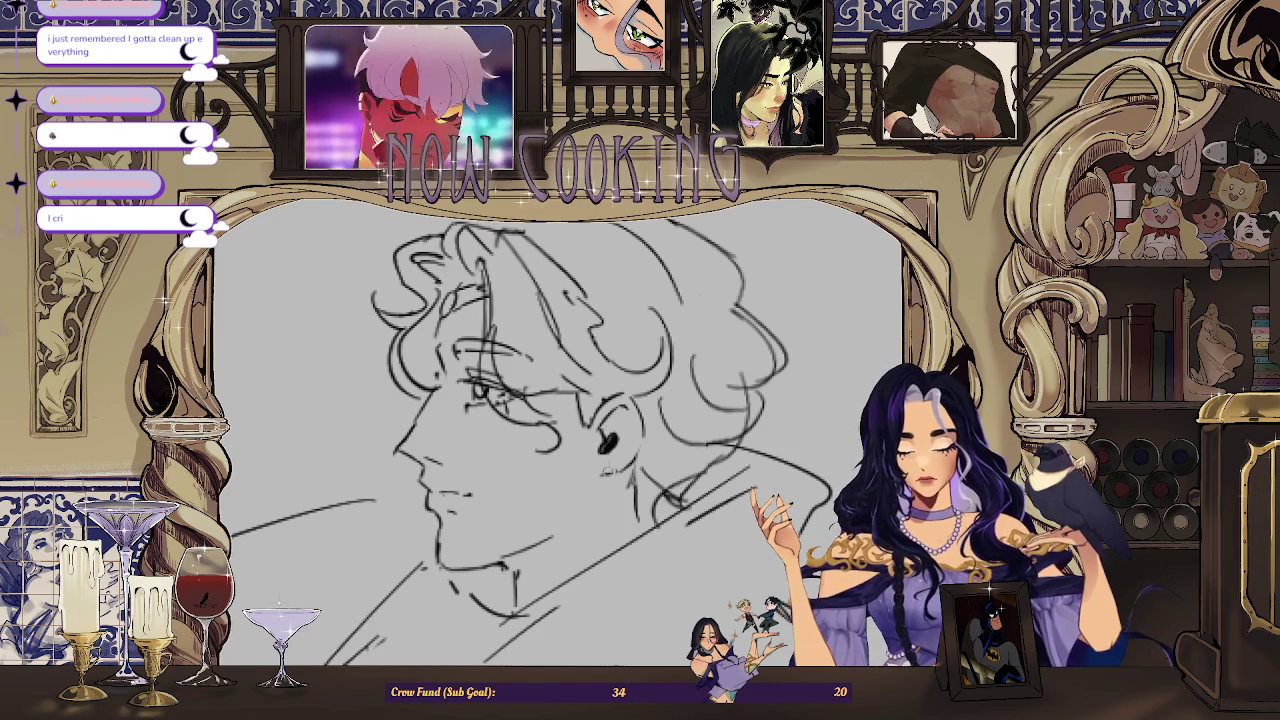
scroll(588, 486, "down", 2)
scroll(588, 486, "down", 1)
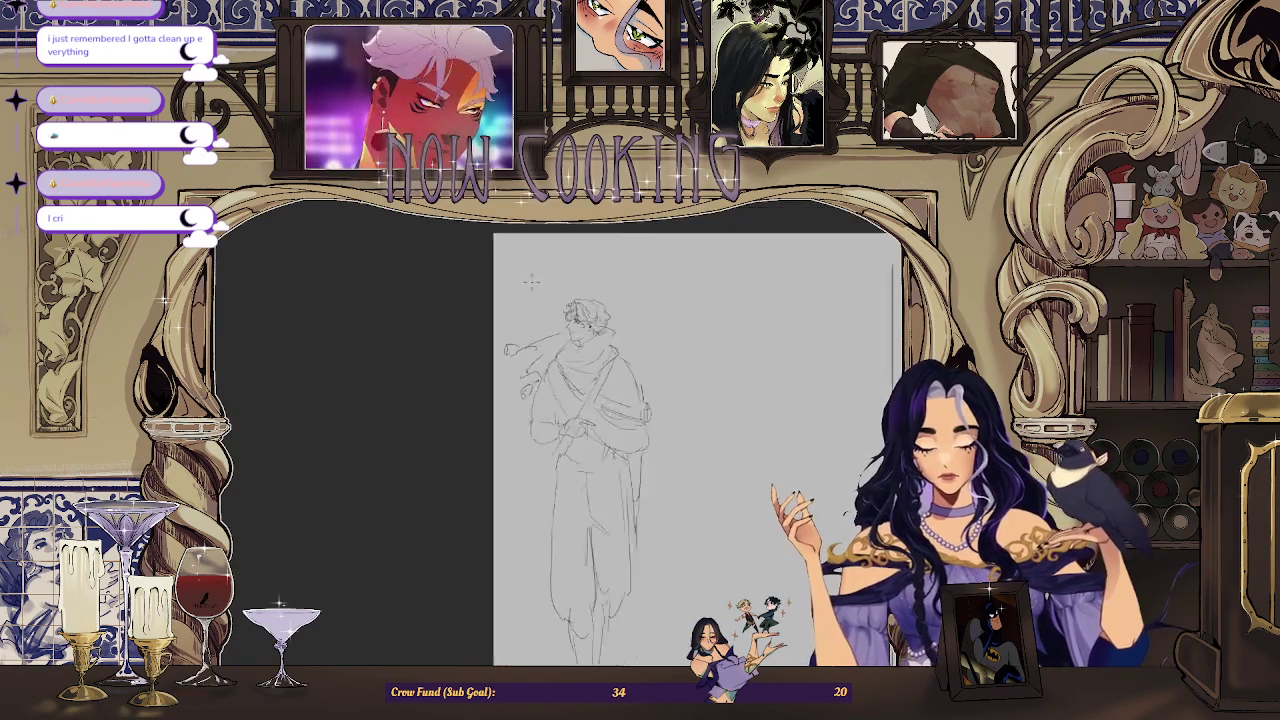
Step: Move the whole figure sketch slightly up and to the right with Free Transform (Ctrl+T)
scroll(759, 386, "down", 1)
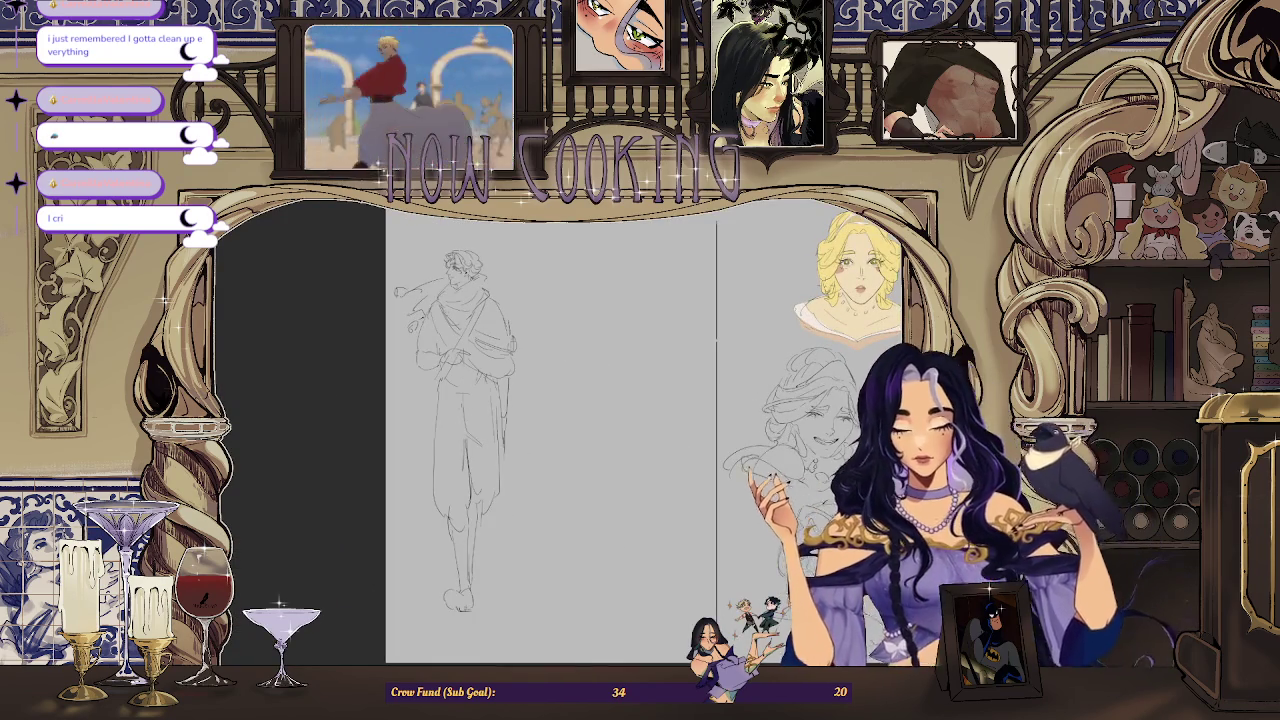
scroll(600, 400, "down", 2)
scroll(600, 390, "up", 1)
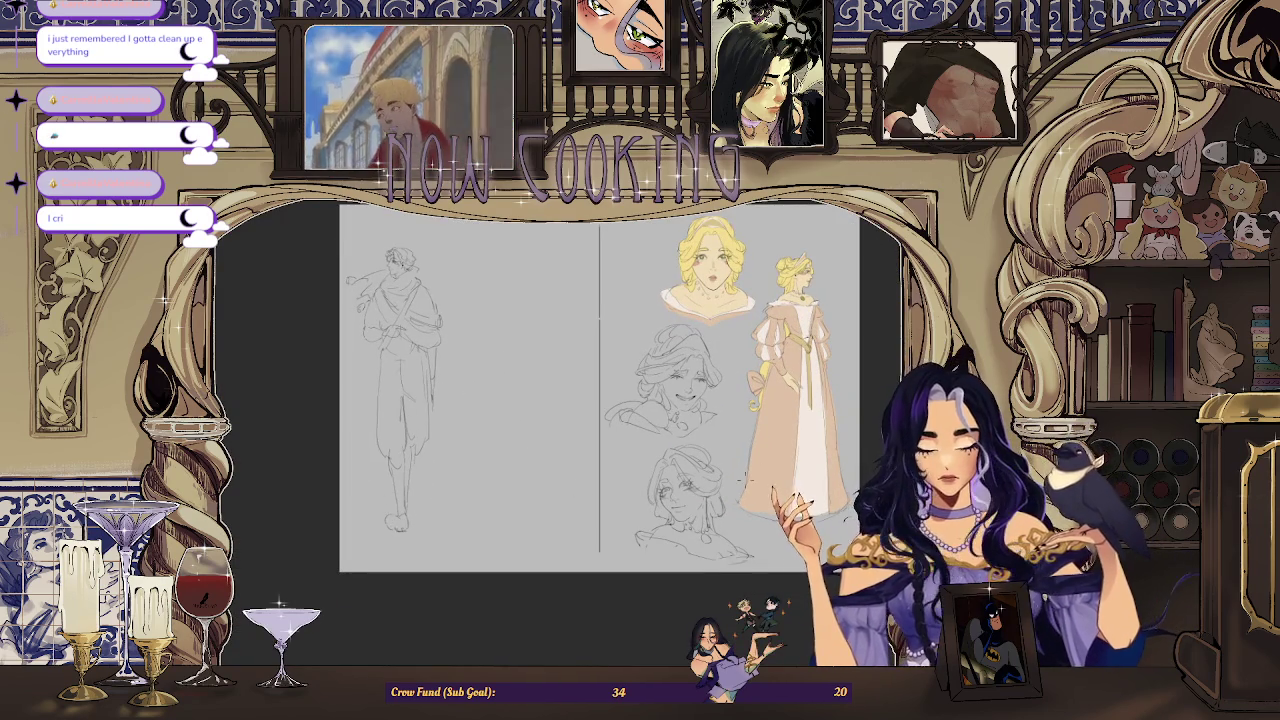
scroll(414, 357, "up", 2)
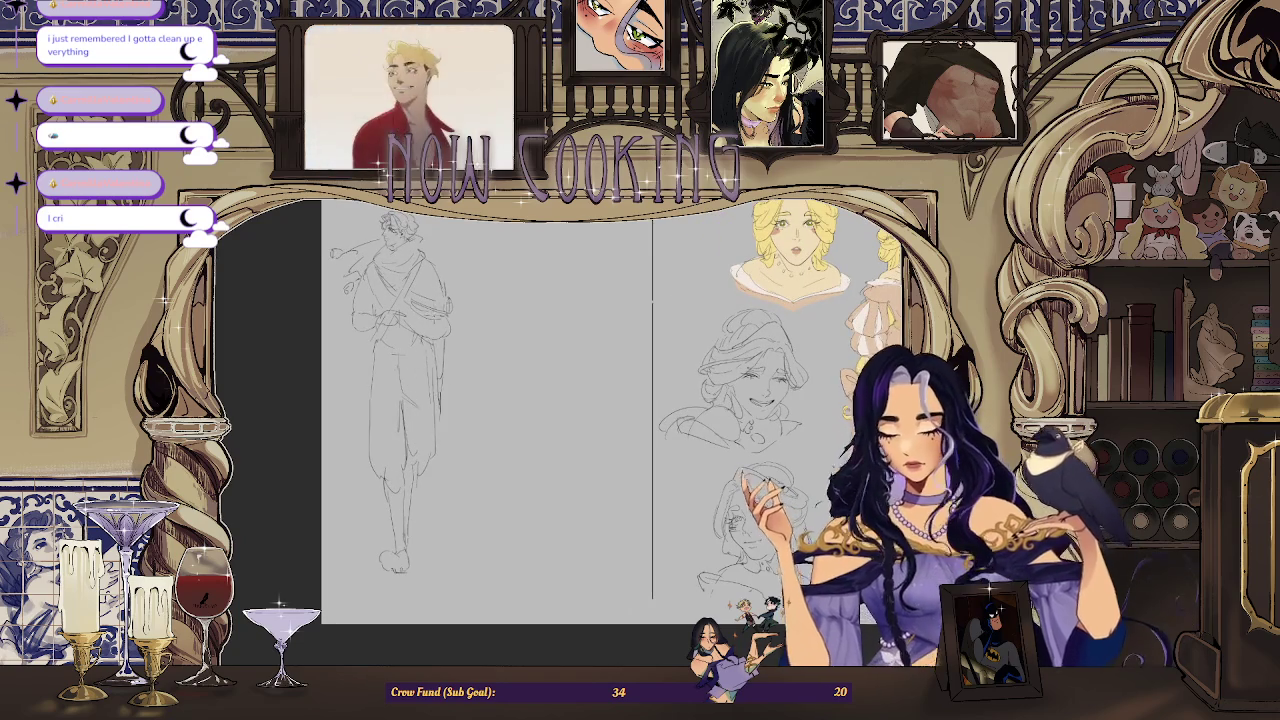
key("ctrl+t")
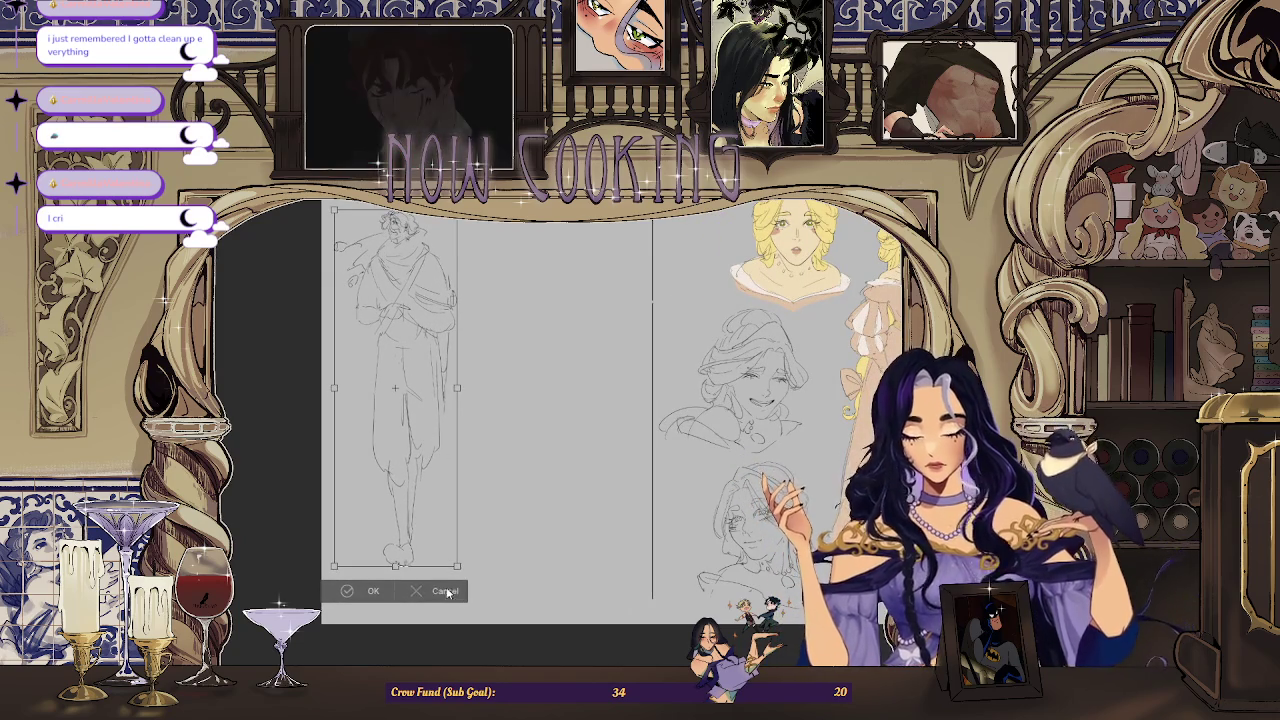
left_click(447, 592)
key("ctrl+t")
left_click_drag(450, 447, 458, 442)
key("Return")
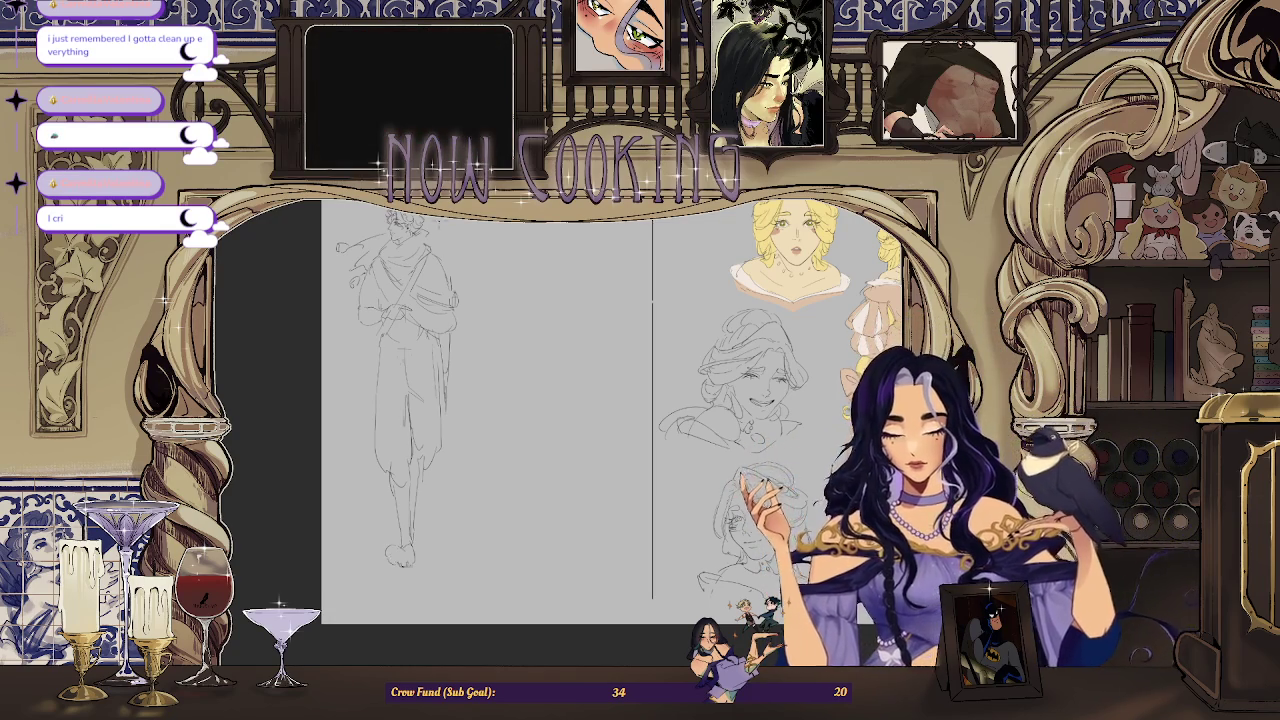
scroll(530, 430, "up", 3)
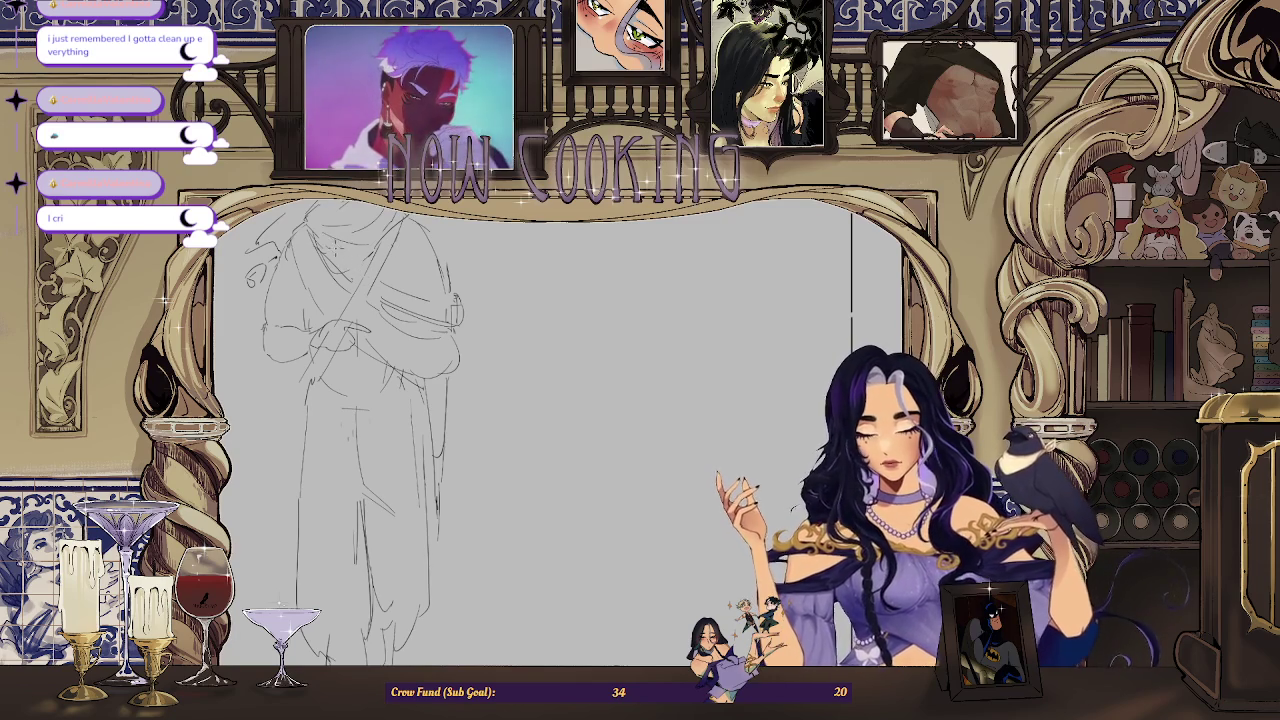
Step: Rework the clasped hands and redraw the hand gripping the sash in pencil, then zoom out to the page
left_click_drag(326, 246, 309, 286)
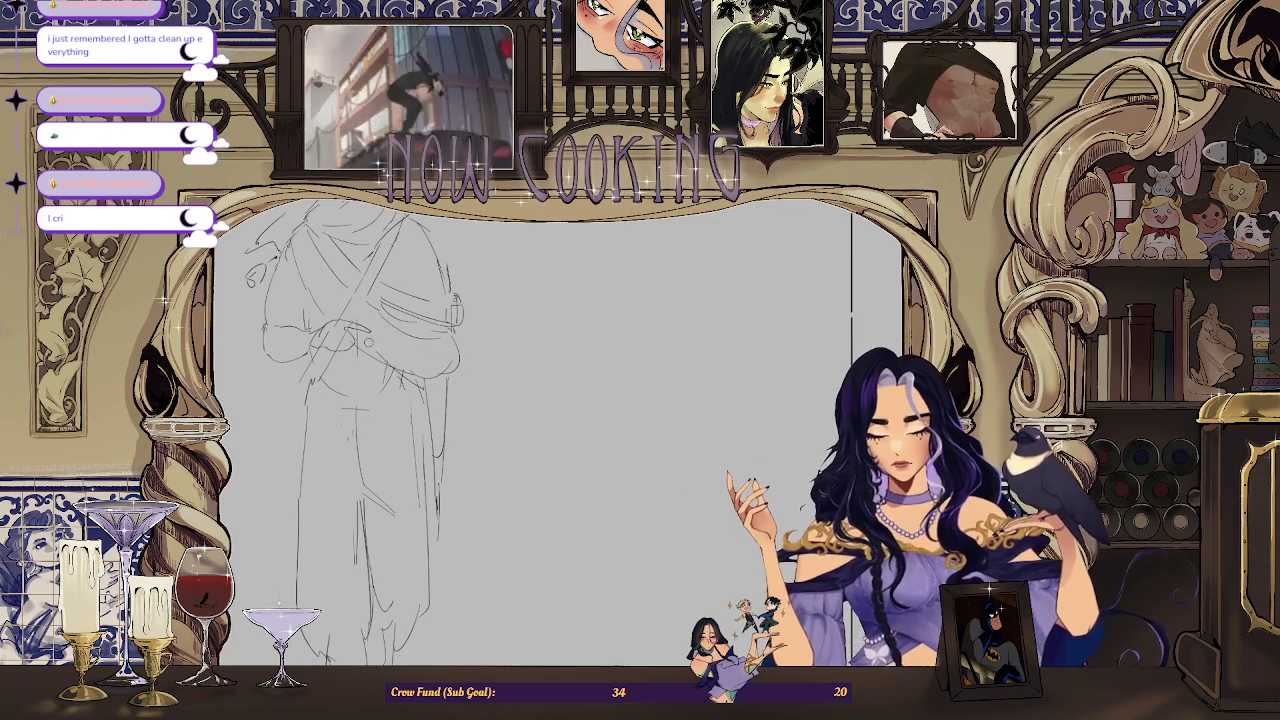
scroll(355, 343, "up", 3)
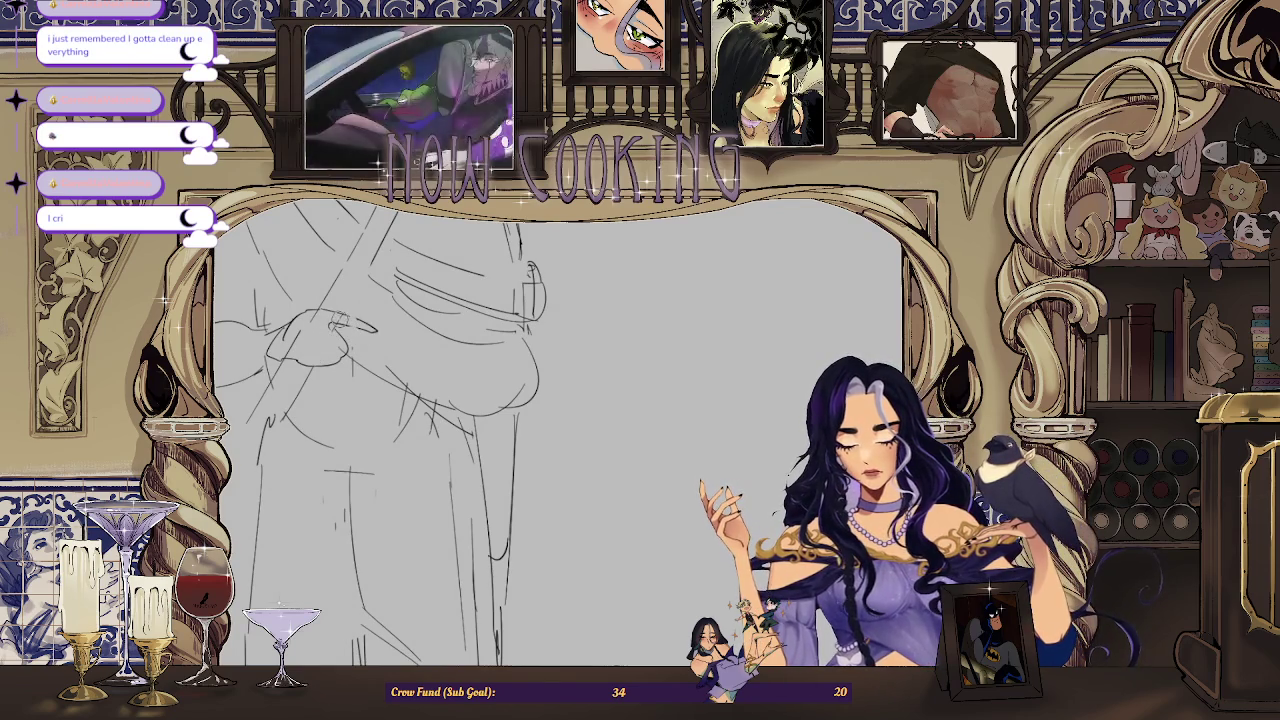
scroll(291, 338, "down", 2)
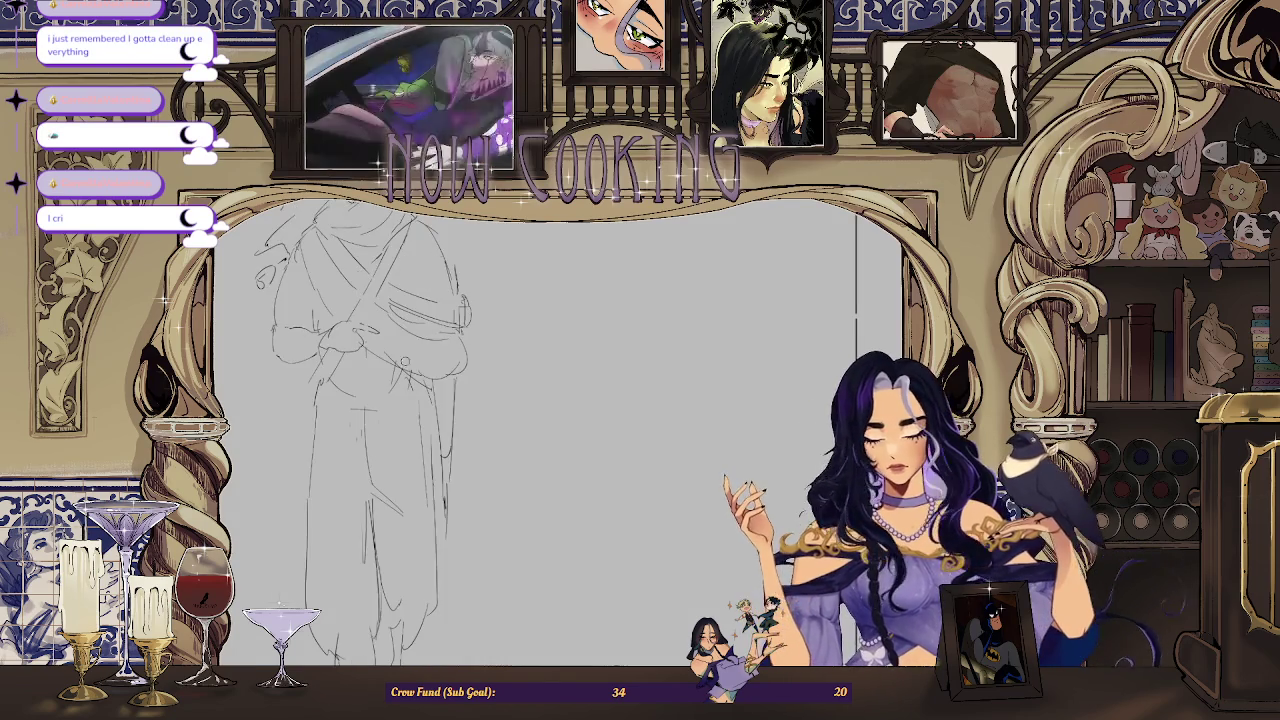
scroll(362, 330, "up", 2)
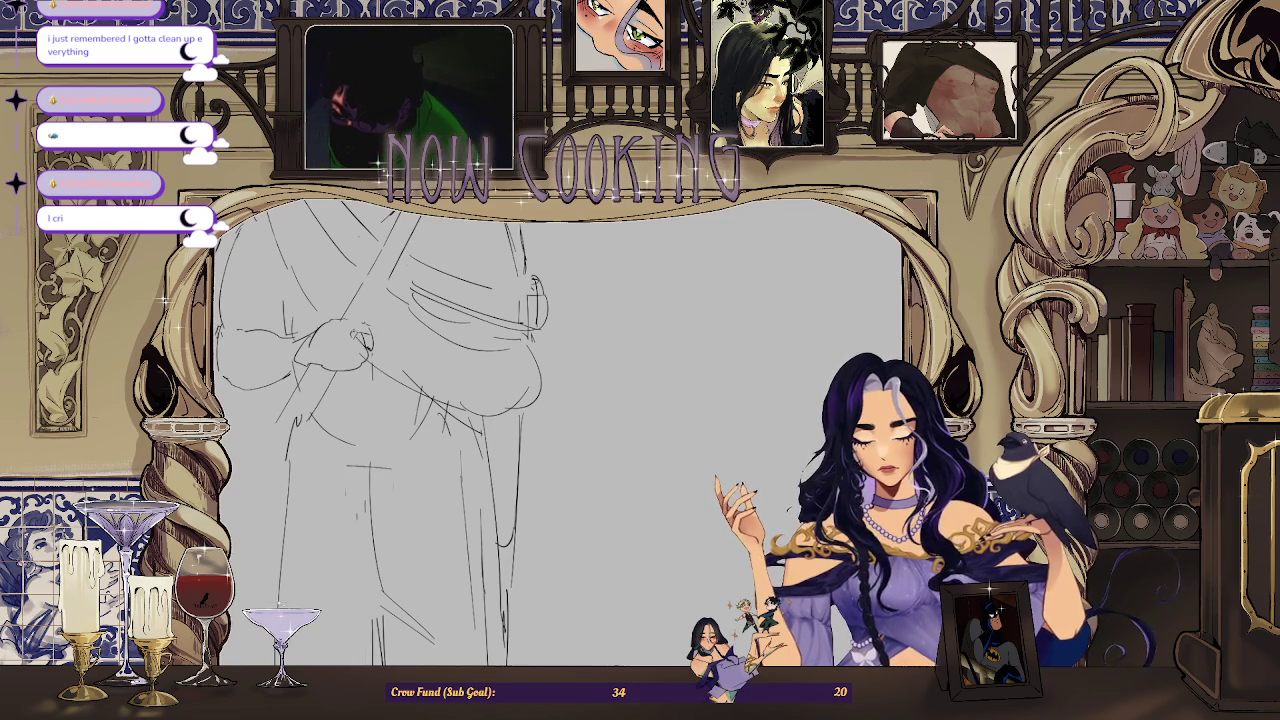
scroll(362, 338, "up", 1)
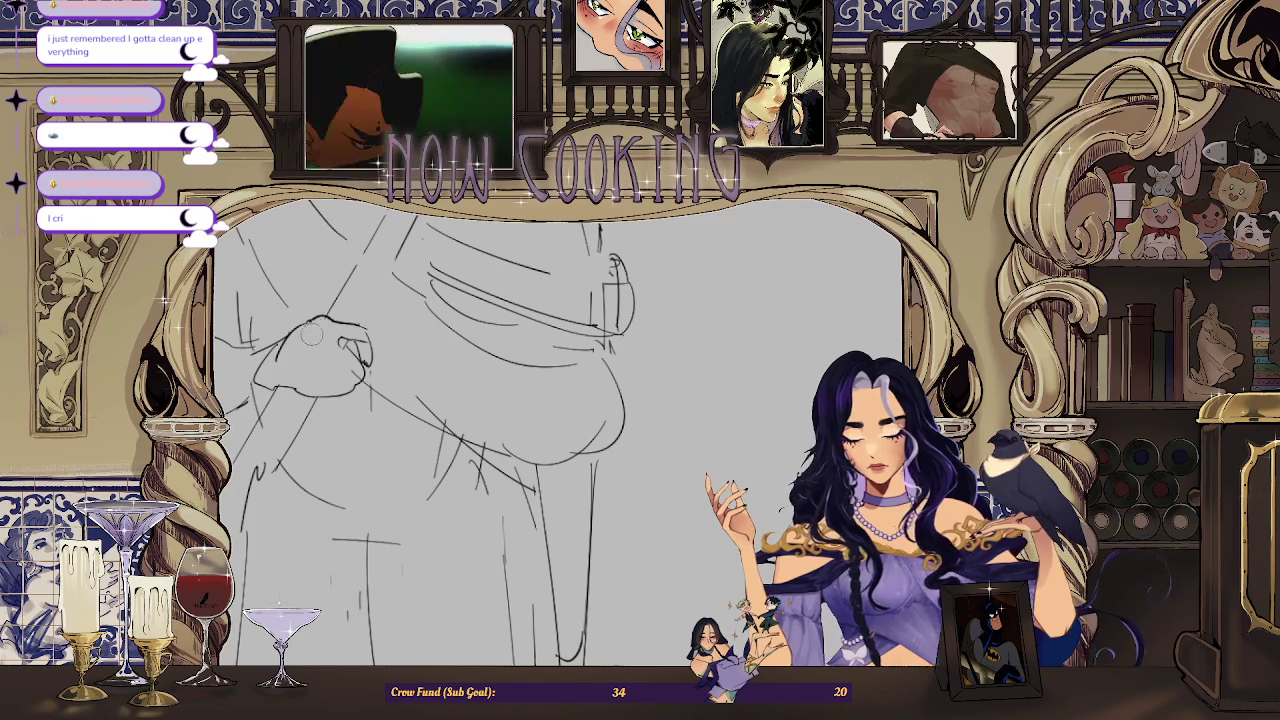
left_click_drag(285, 340, 352, 332)
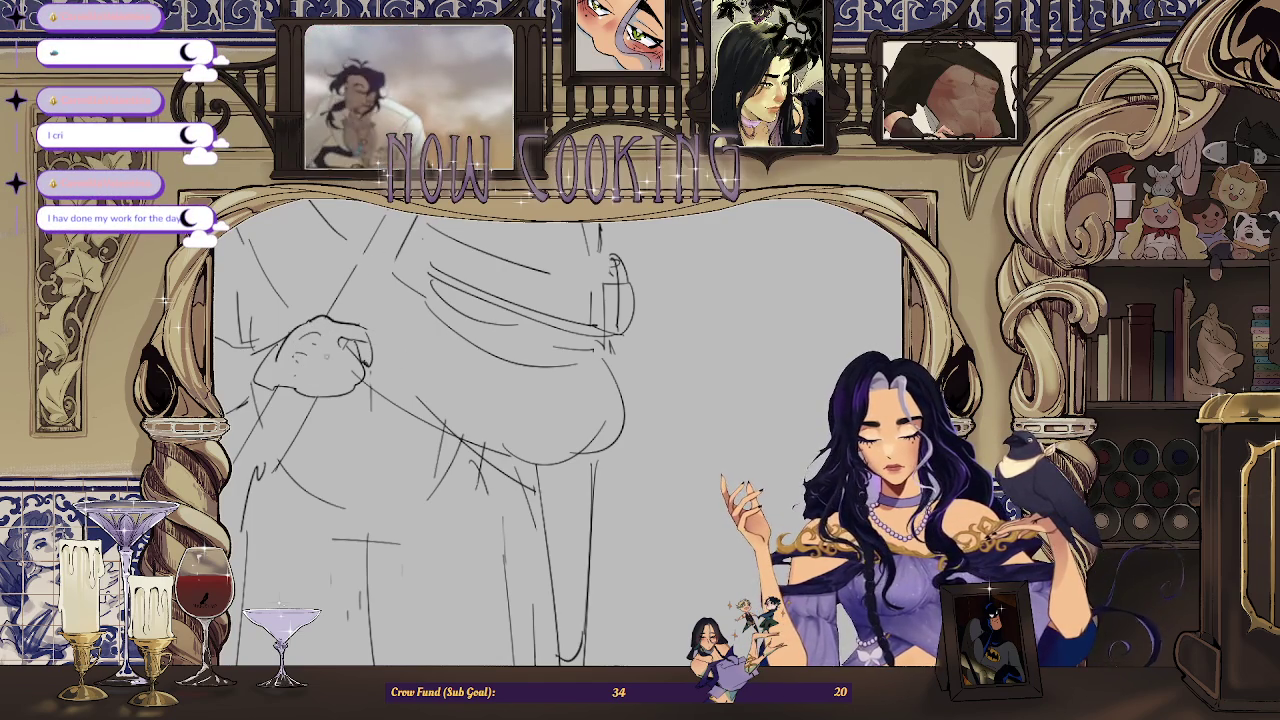
key("ctrl+minus")
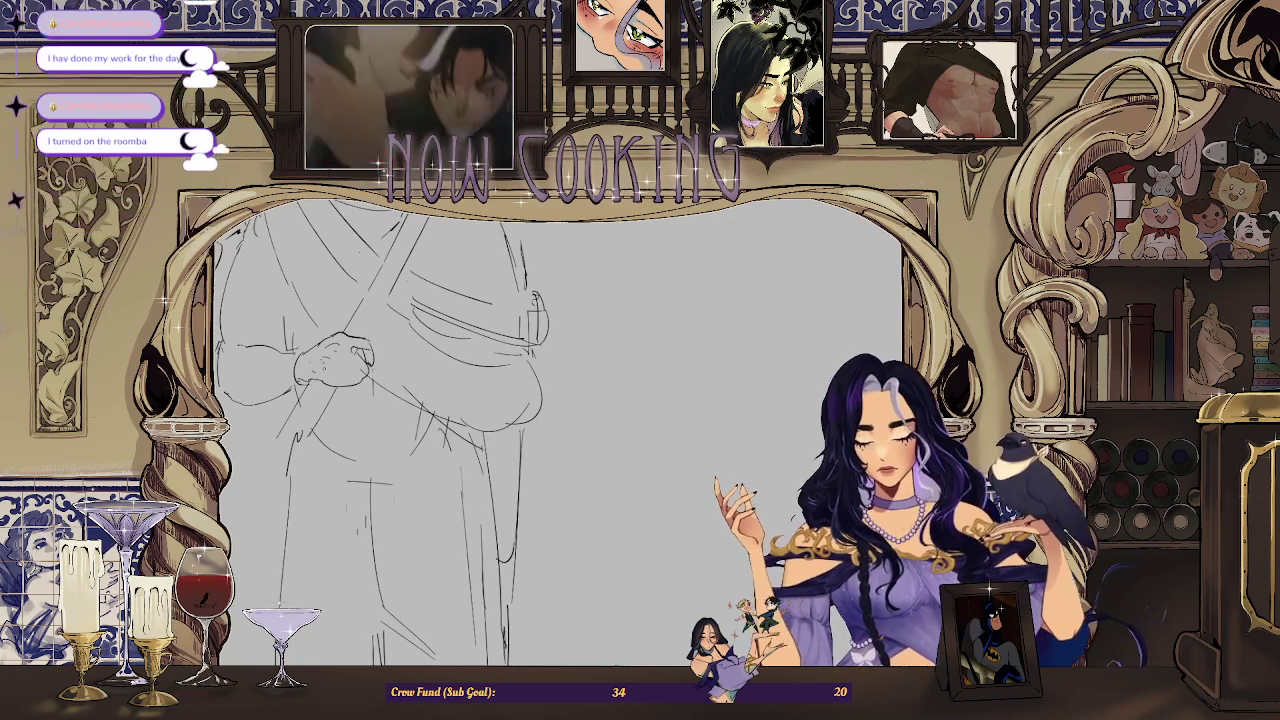
key("ctrl+minus")
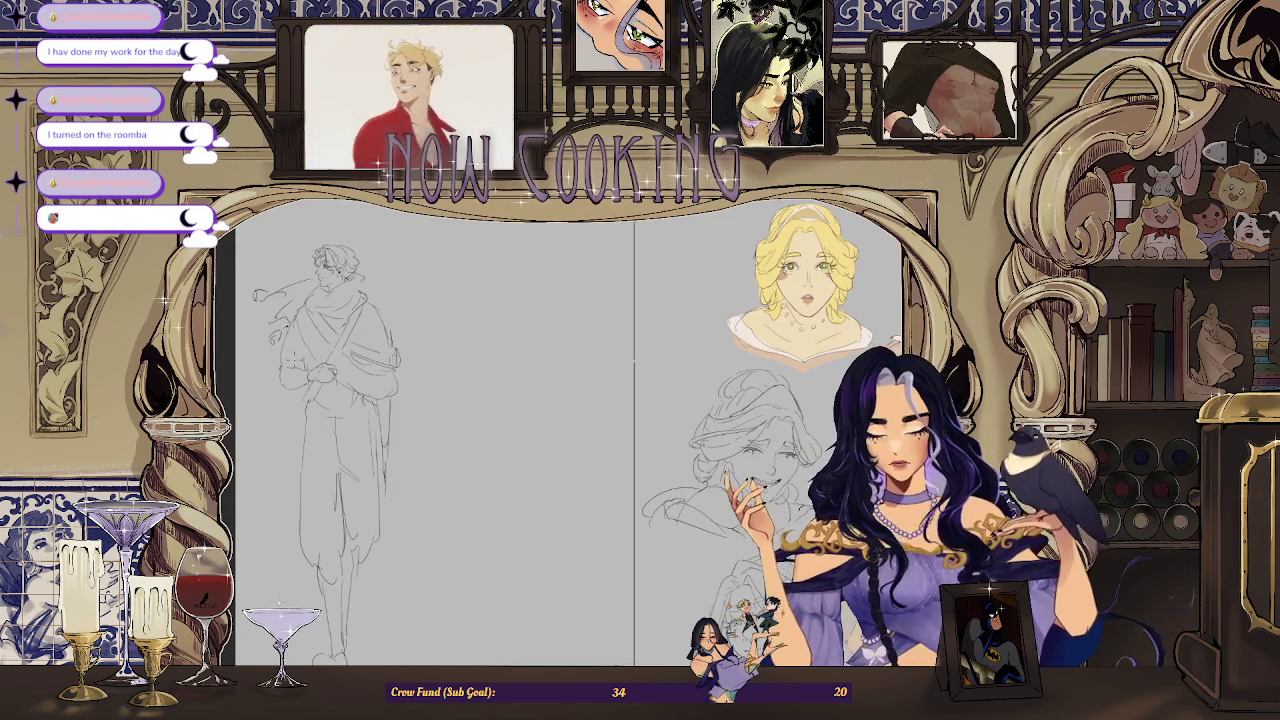
key("ctrl+plus")
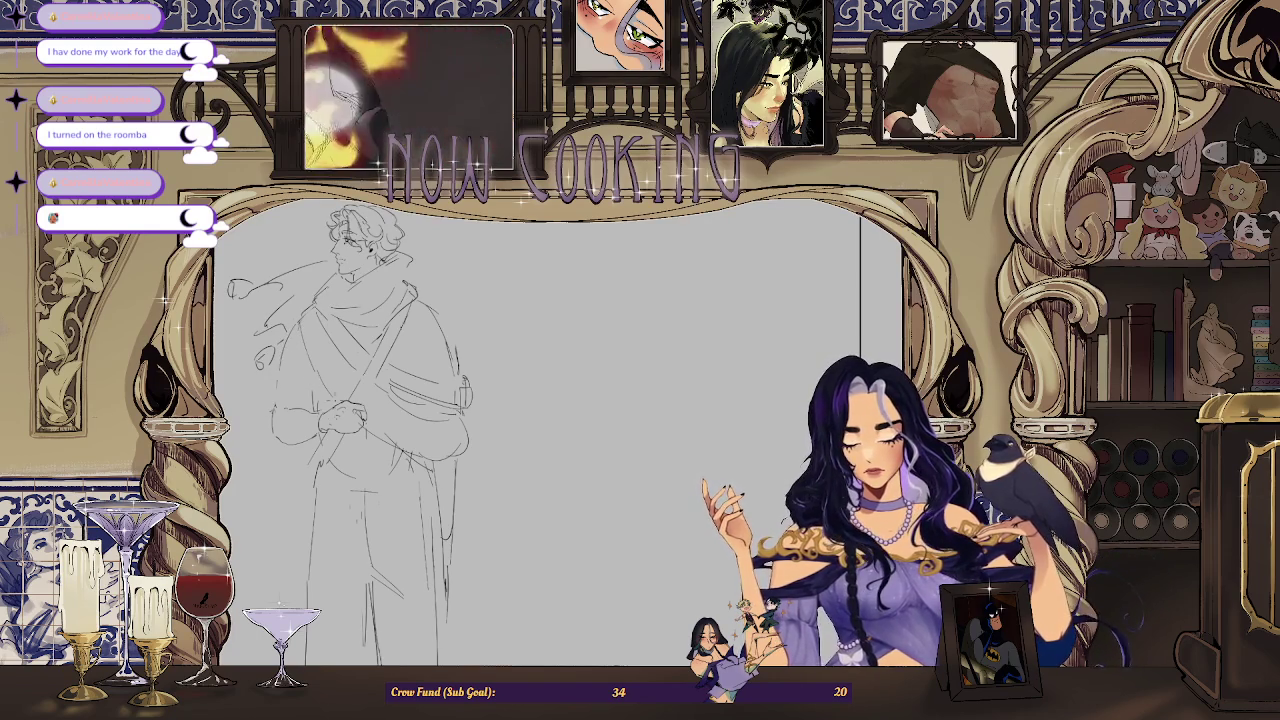
key("m")
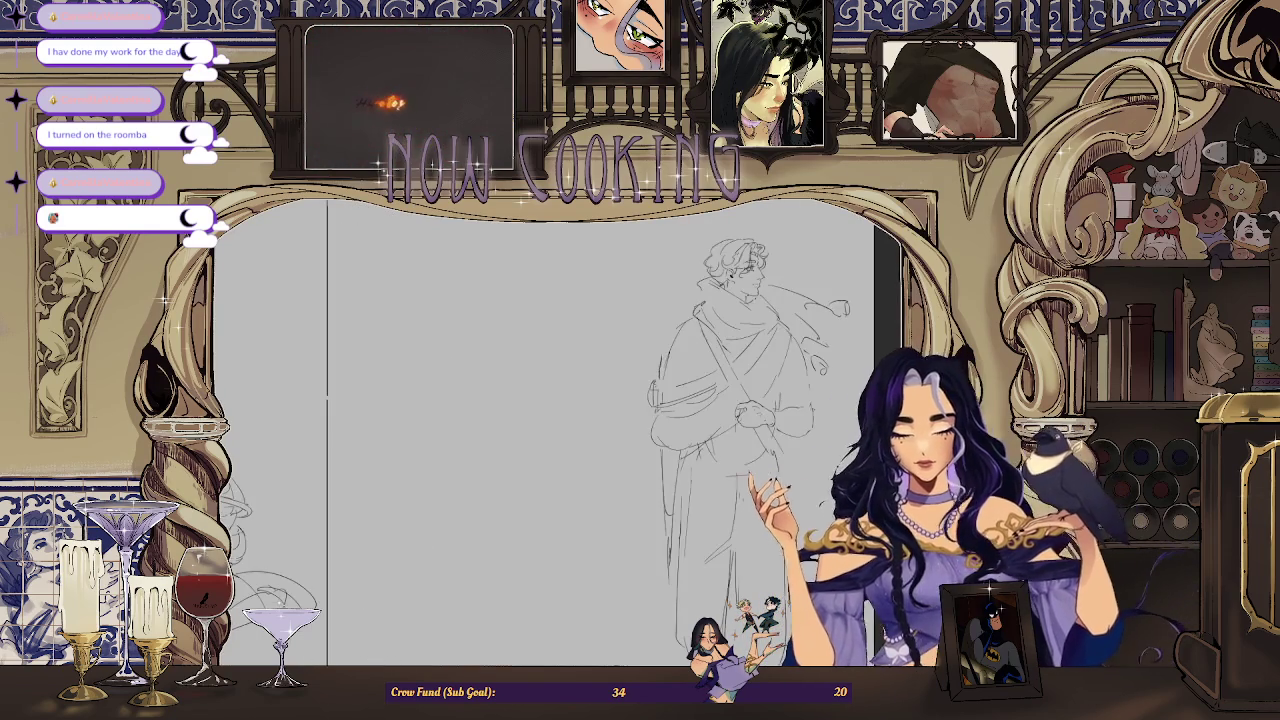
scroll(437, 305, "up", 3)
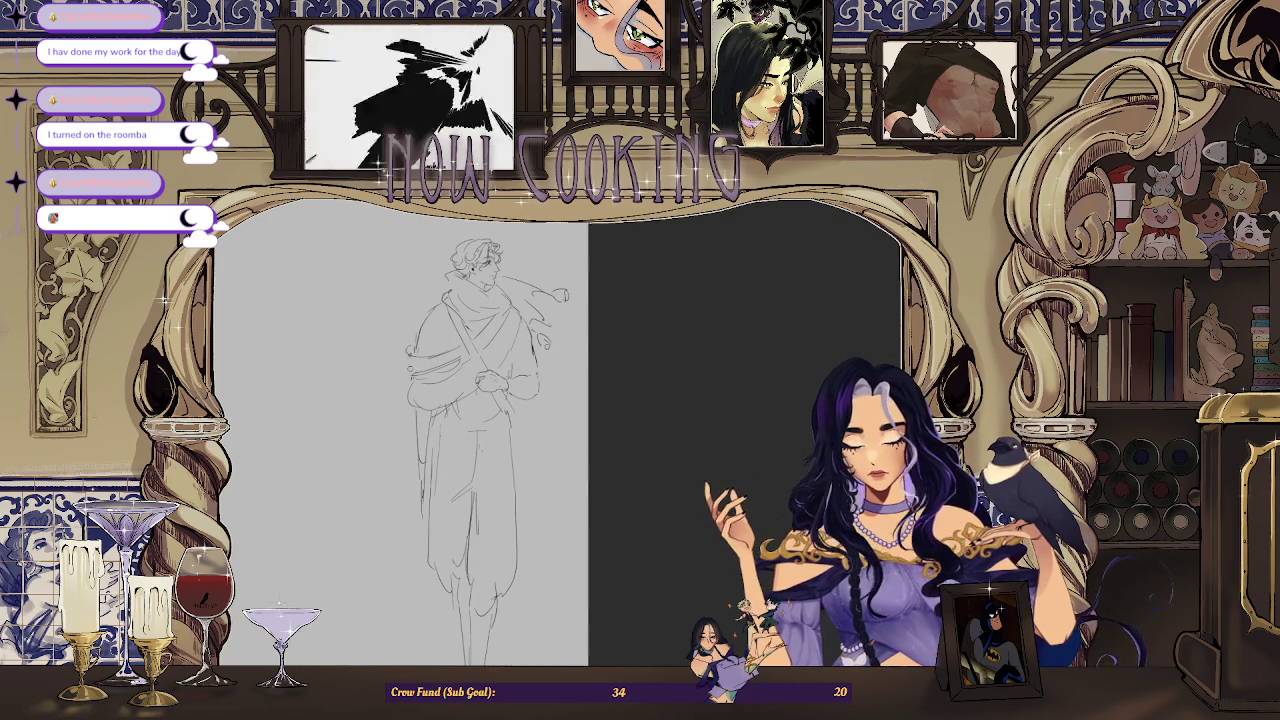
scroll(430, 440, "up", 3)
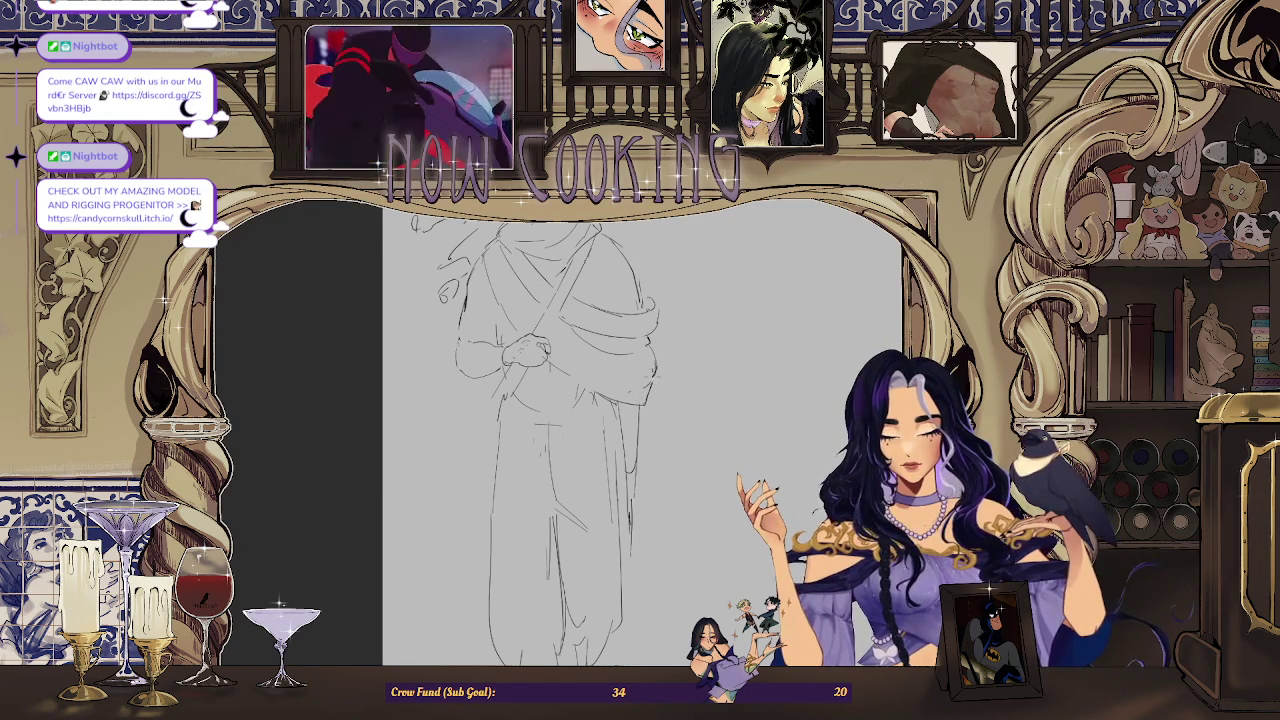
Step: Mirror the canvas view and redraw the collar's left edge line
scroll(654, 378, "down", 3)
key("m")
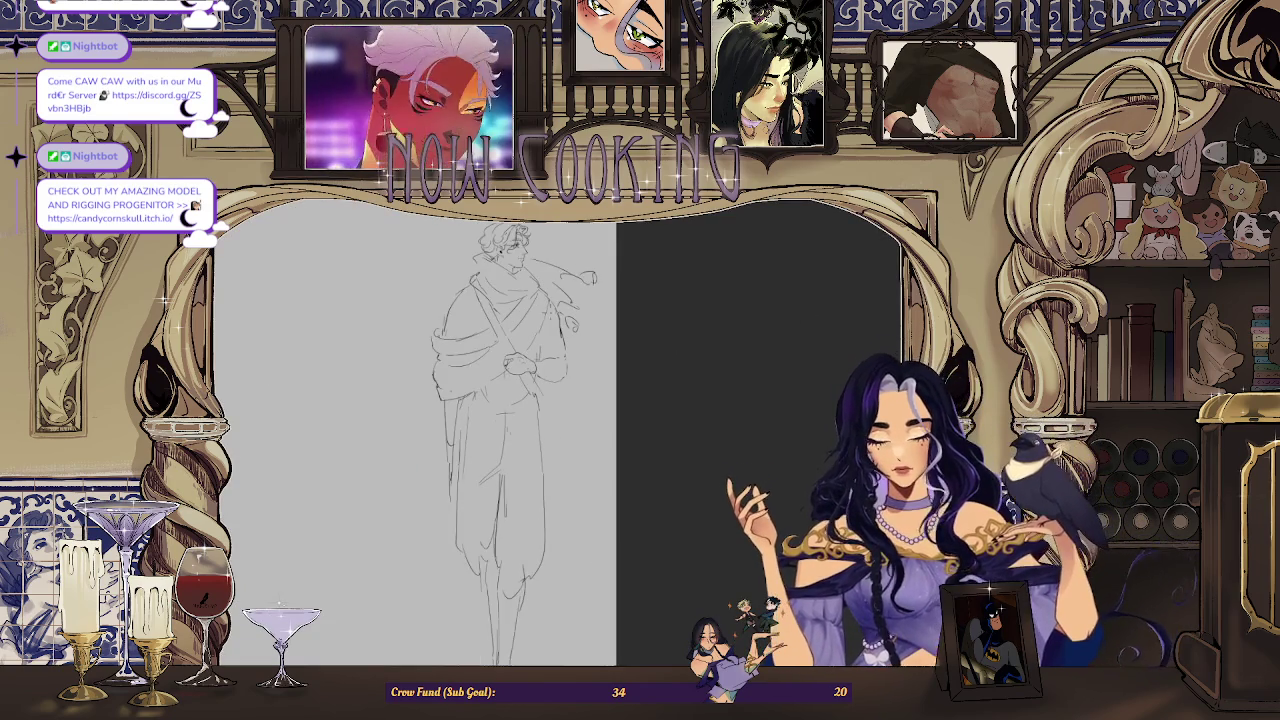
scroll(638, 316, "up", 2)
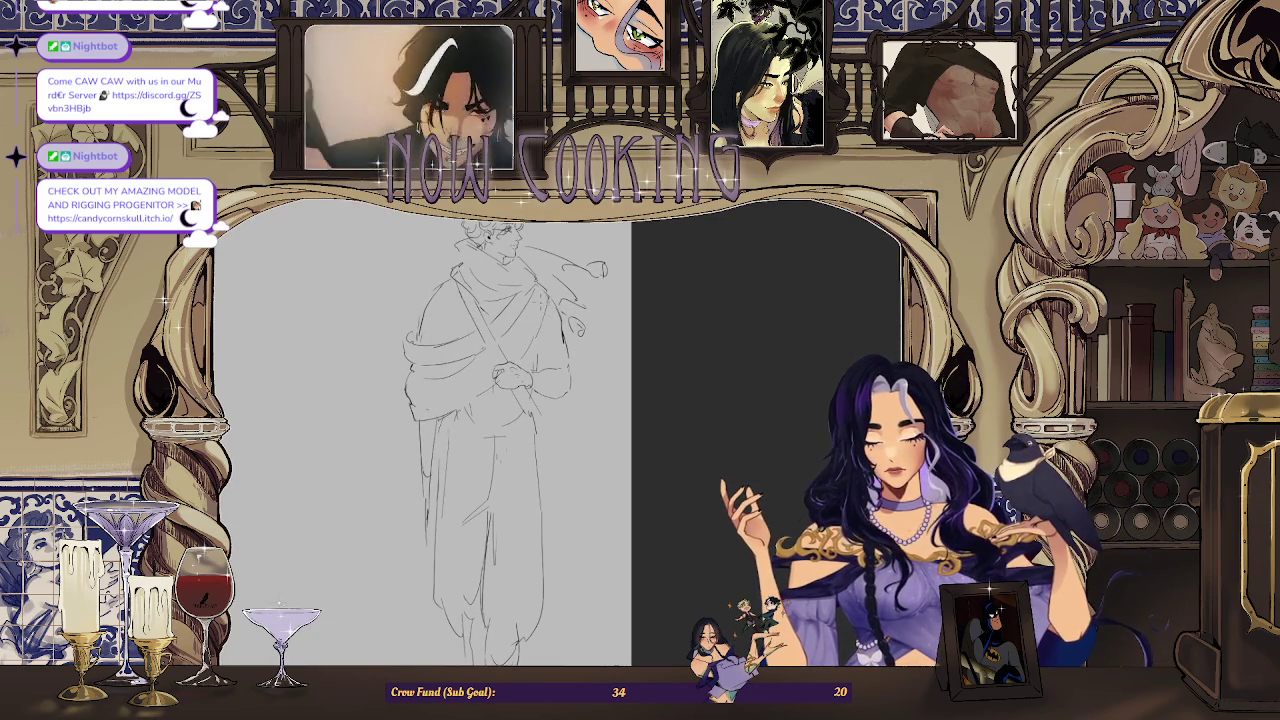
scroll(460, 440, "up", 2)
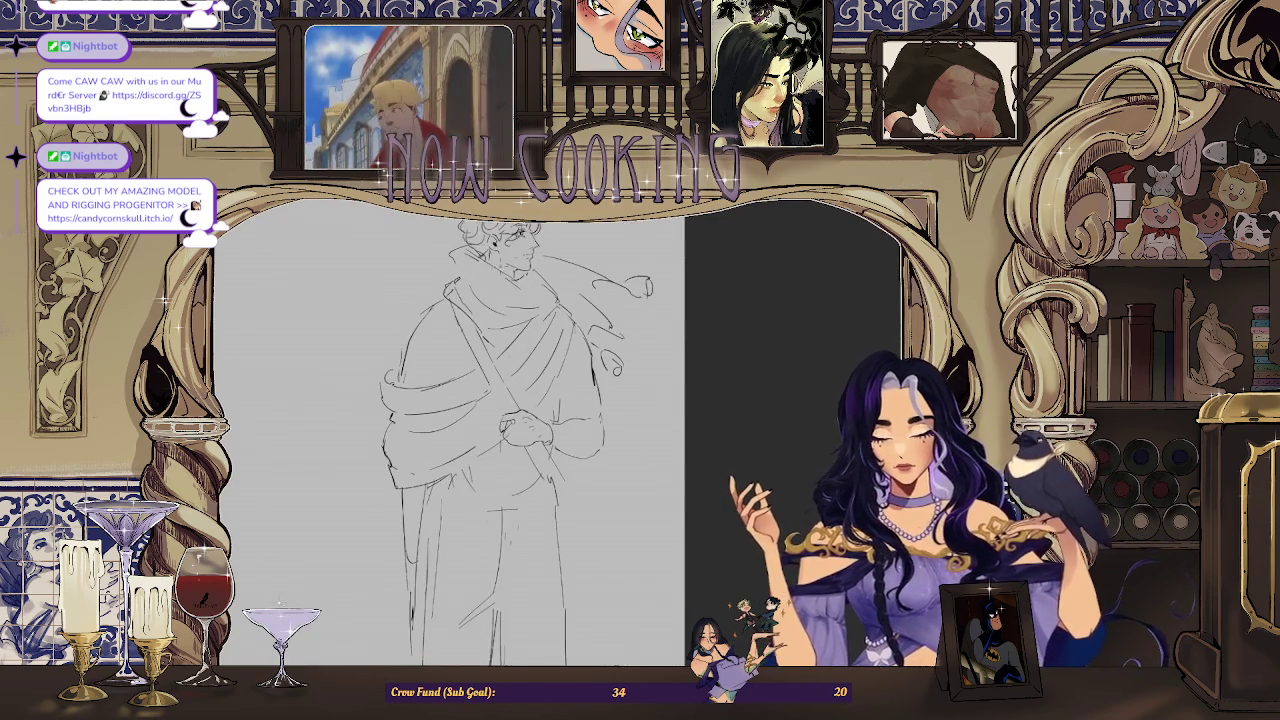
scroll(460, 440, "up", 2)
scroll(460, 440, "up", 1)
scroll(460, 440, "up", 1)
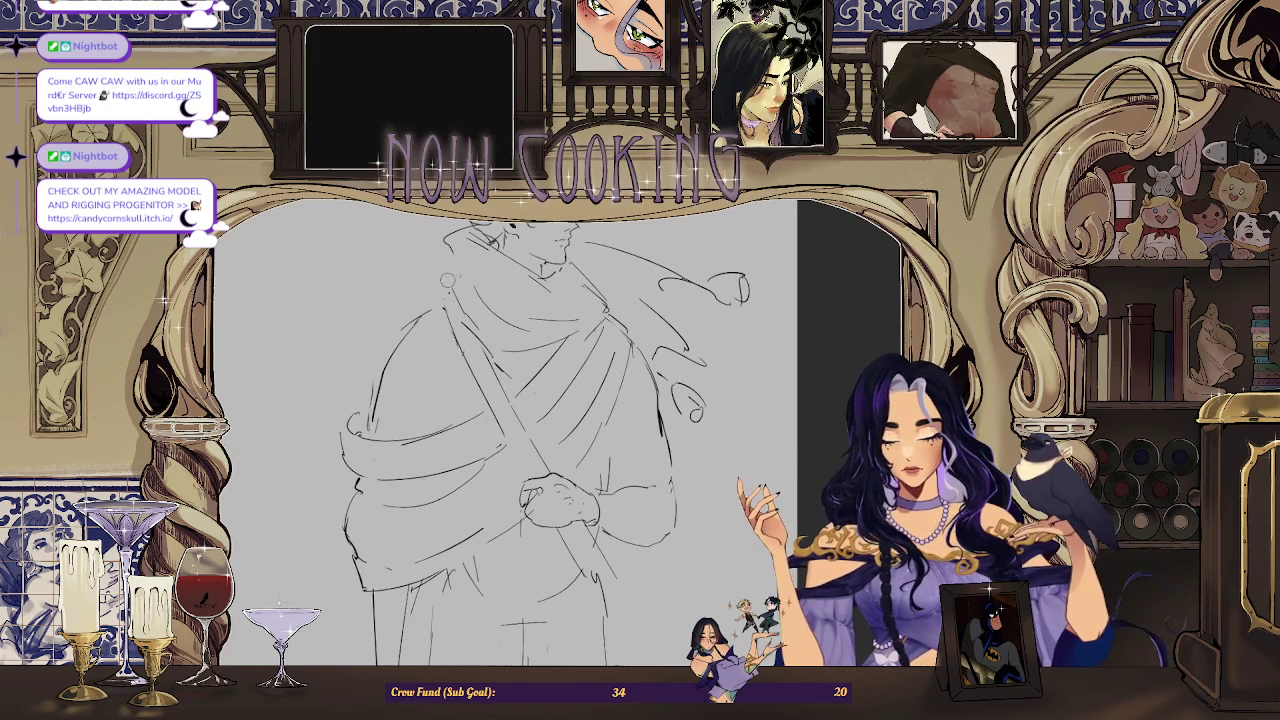
key("ctrl+z")
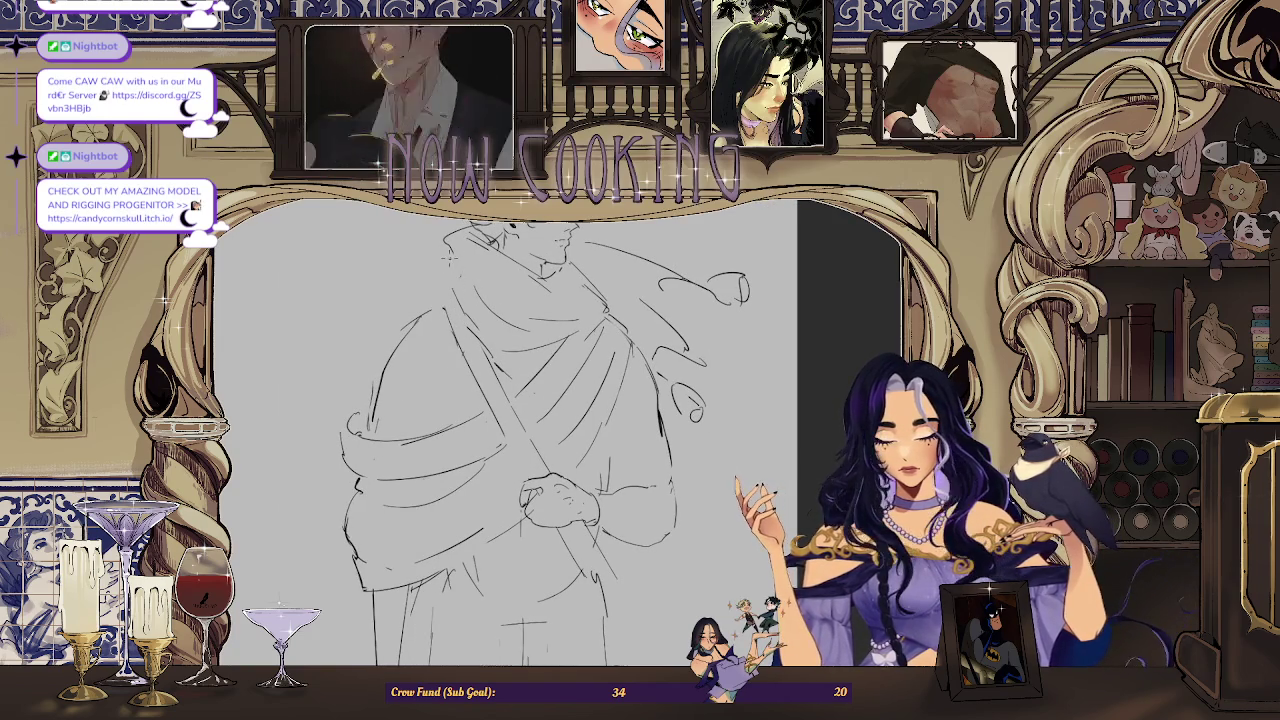
left_click_drag(432, 276, 452, 298)
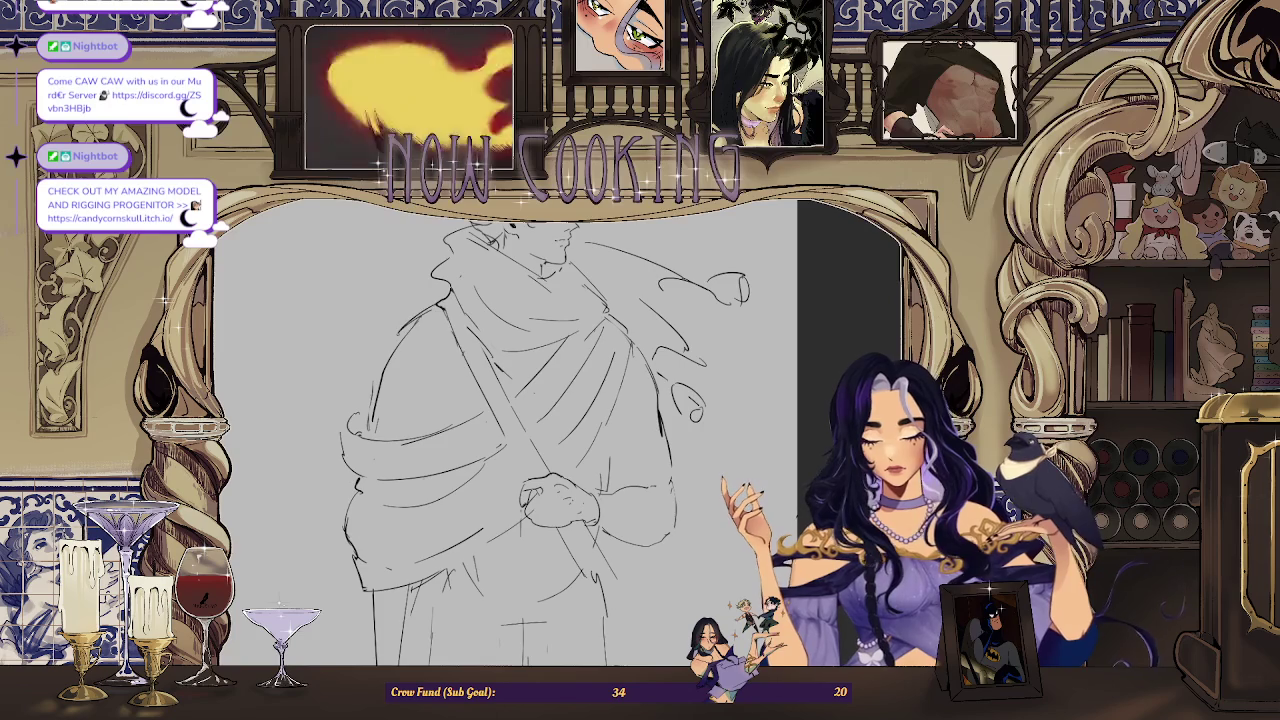
Step: Draw a fold line down the cloak's left side, redoing it slightly shorter
scroll(408, 352, "down", 2)
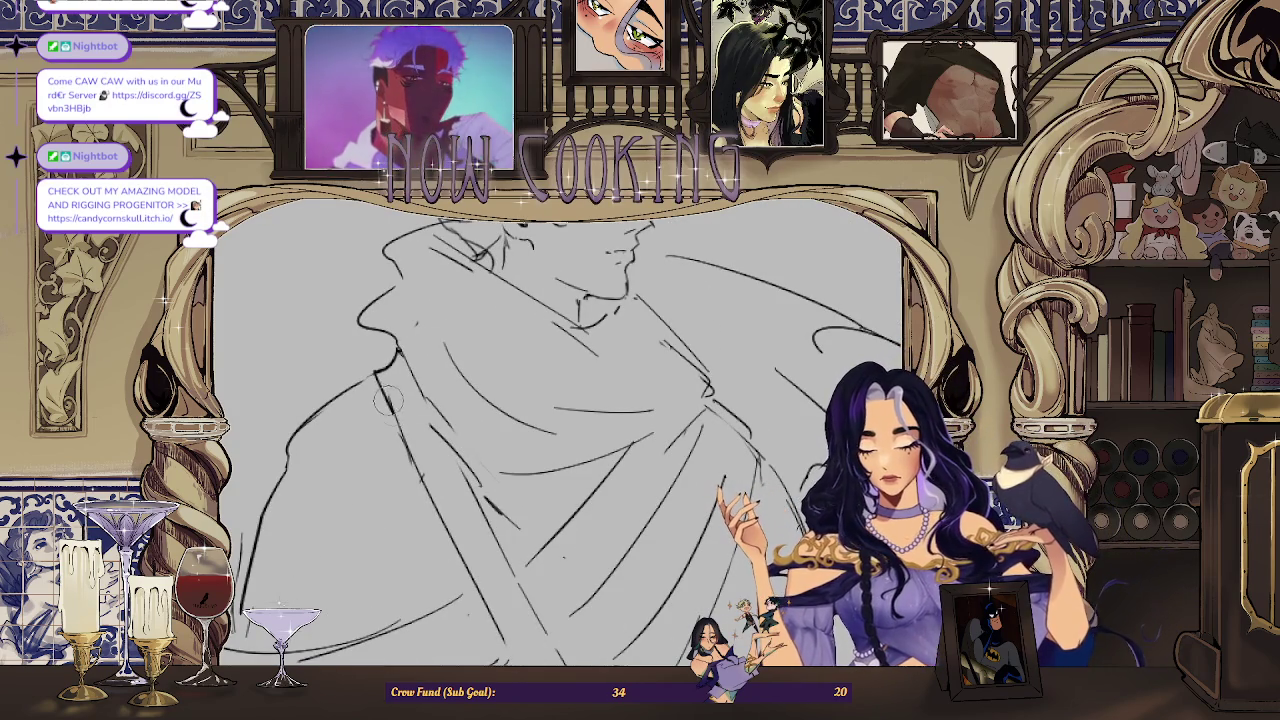
left_click_drag(380, 385, 431, 495)
key("ctrl+z")
left_click_drag(380, 386, 423, 487)
Step: Add a drapery line across the cloak near the clasped hand
scroll(560, 430, "down", 3)
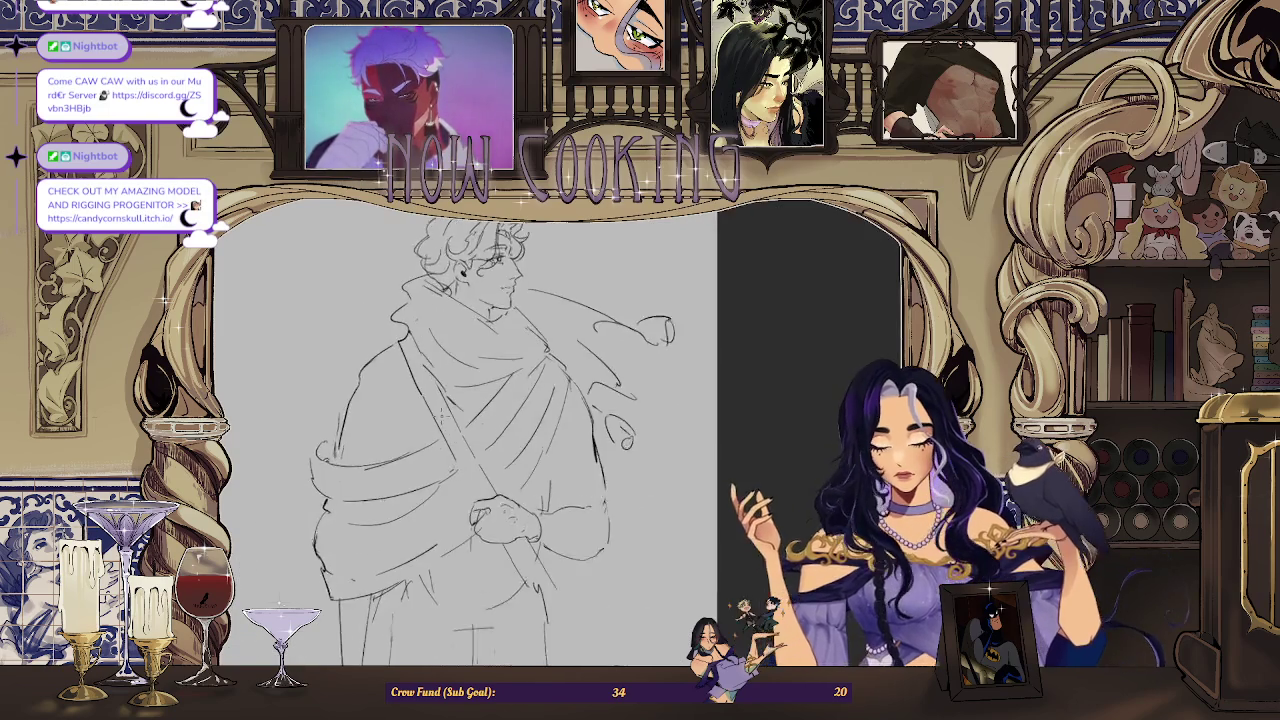
scroll(560, 430, "up", 3)
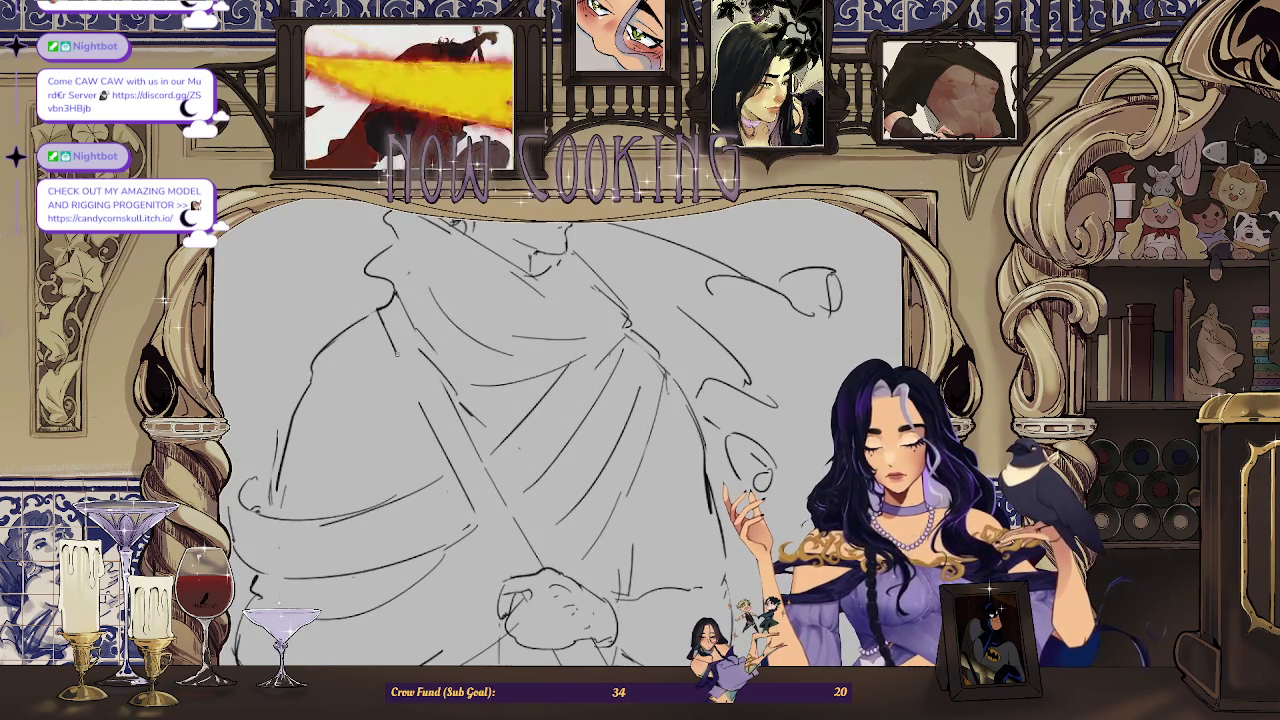
scroll(352, 312, "up", 3)
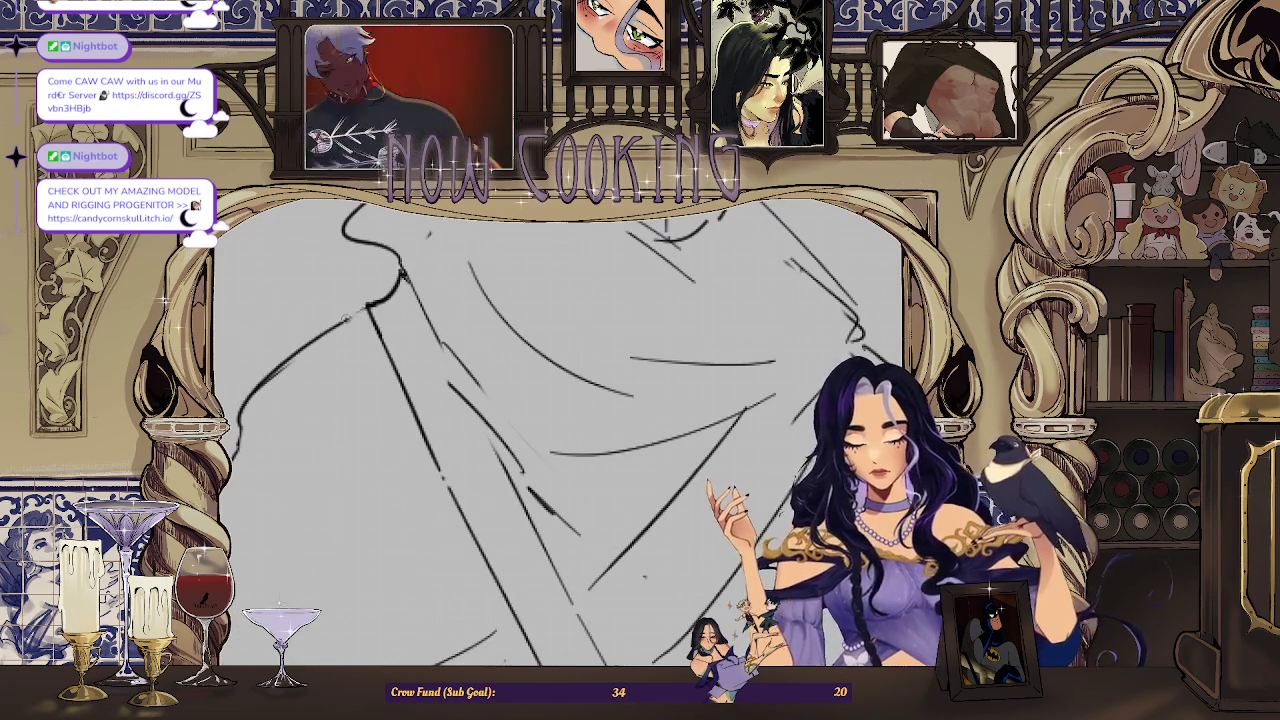
scroll(352, 312, "down", 3)
scroll(352, 312, "down", 2)
scroll(642, 247, "up", 1)
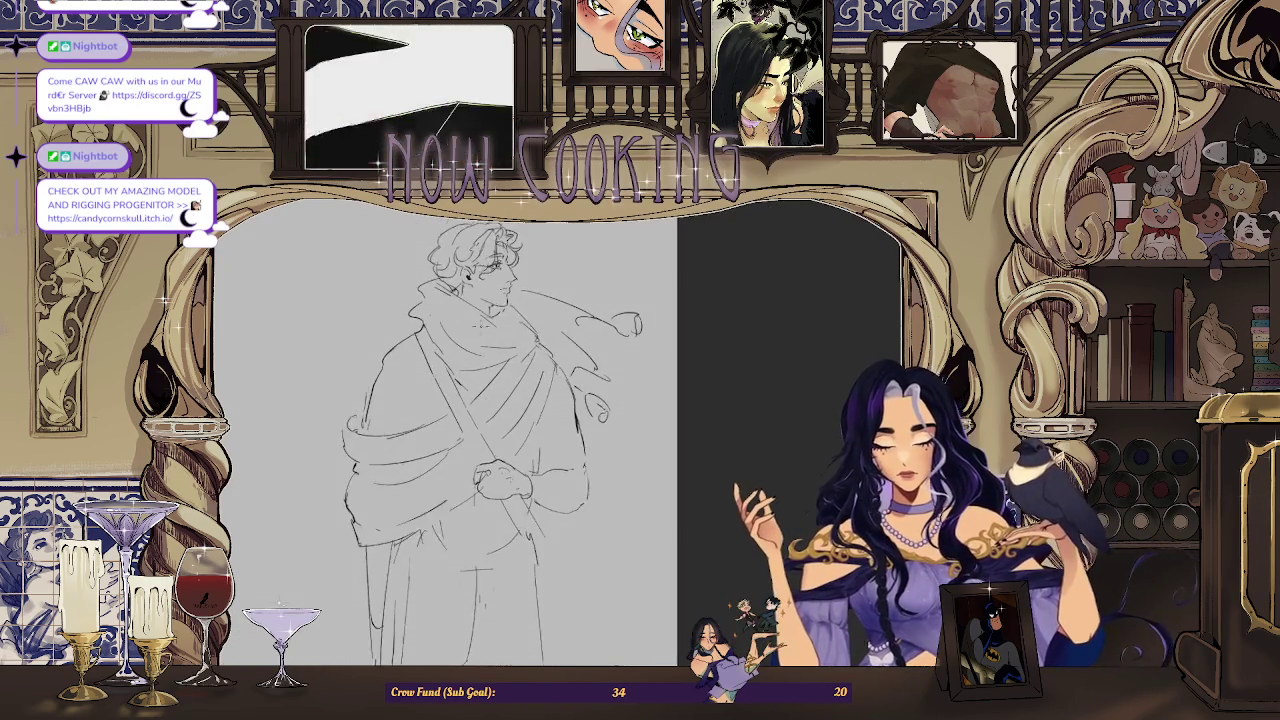
scroll(642, 247, "up", 2)
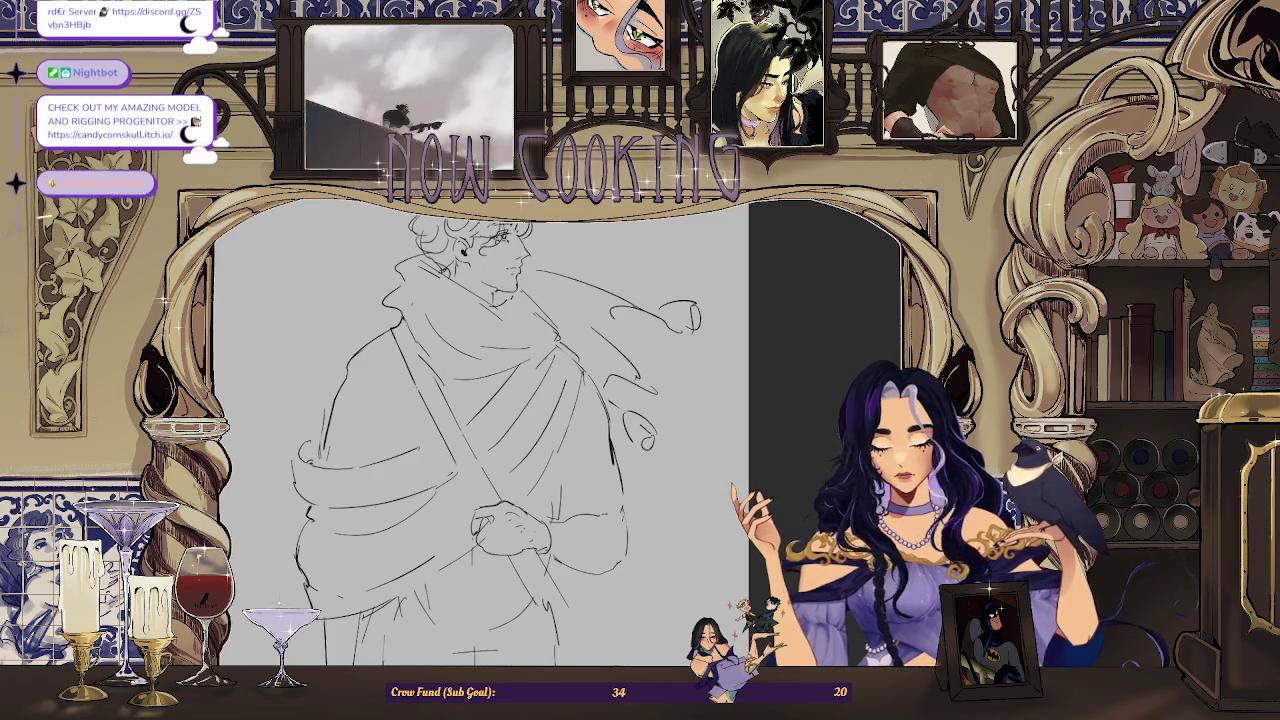
scroll(384, 462, "up", 1)
left_click_drag(347, 471, 445, 440)
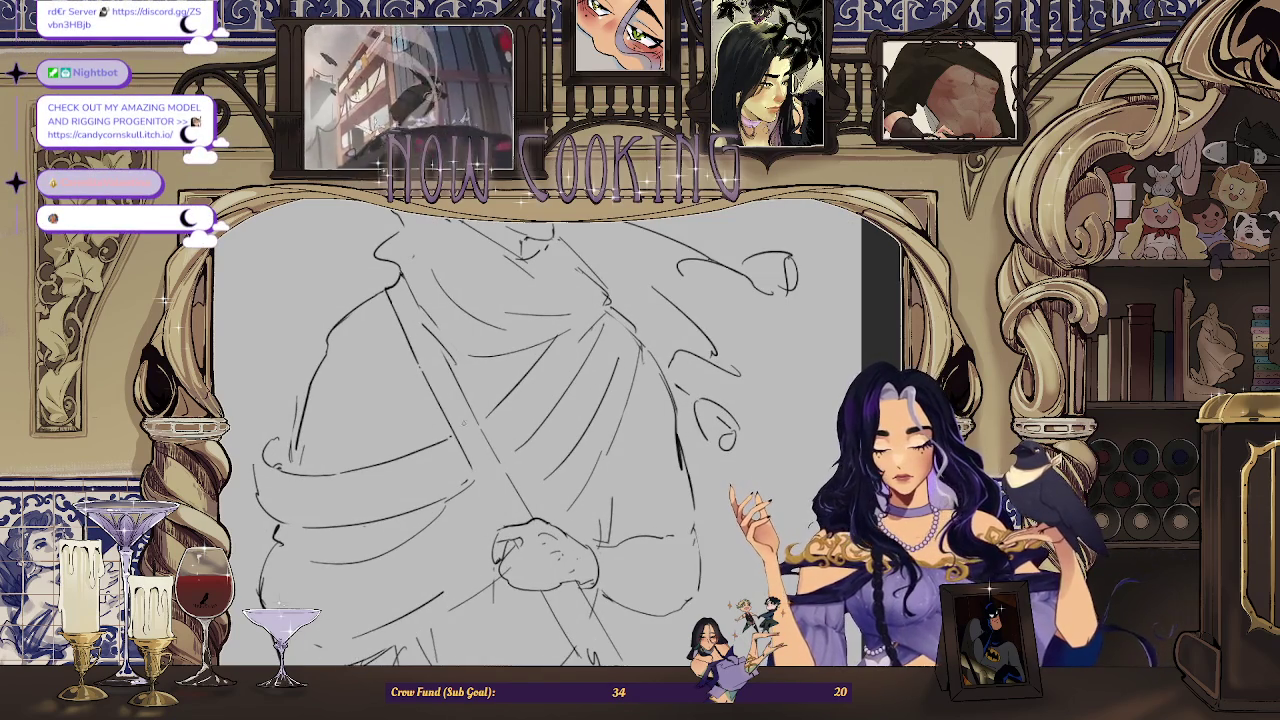
scroll(540, 430, "down", 3)
scroll(540, 430, "up", 2)
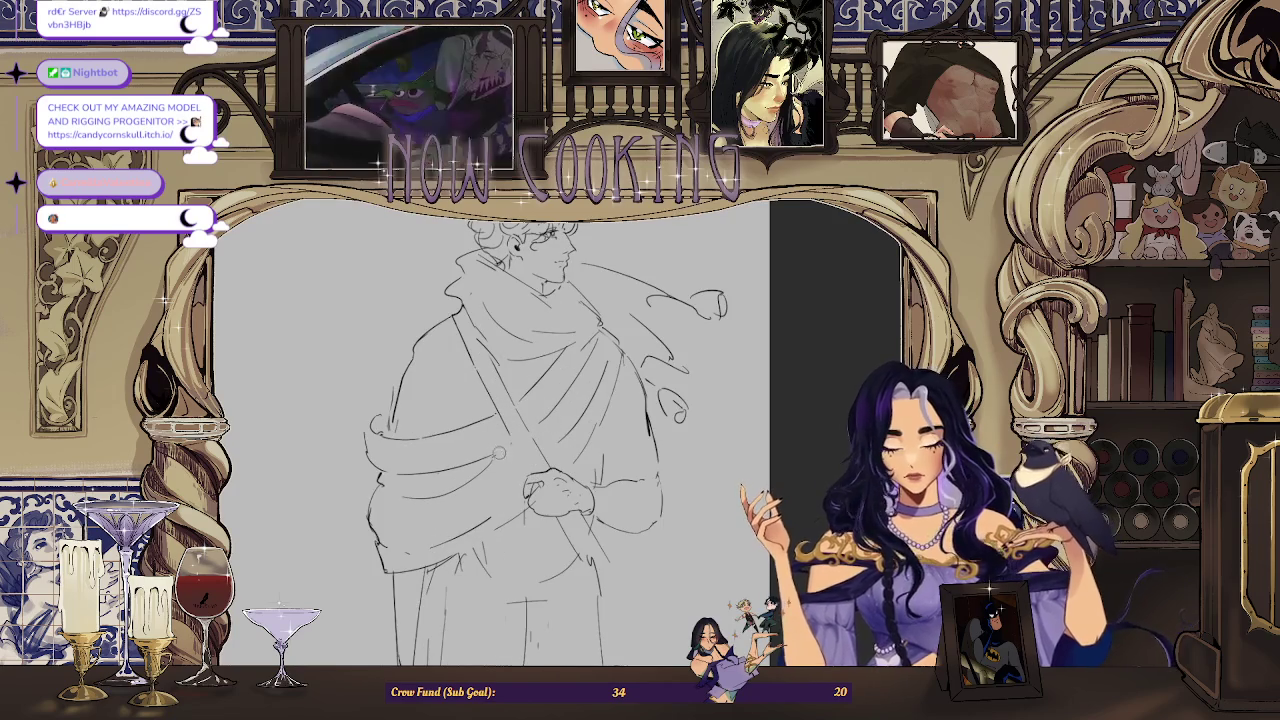
scroll(508, 451, "up", 2)
scroll(557, 390, "up", 1)
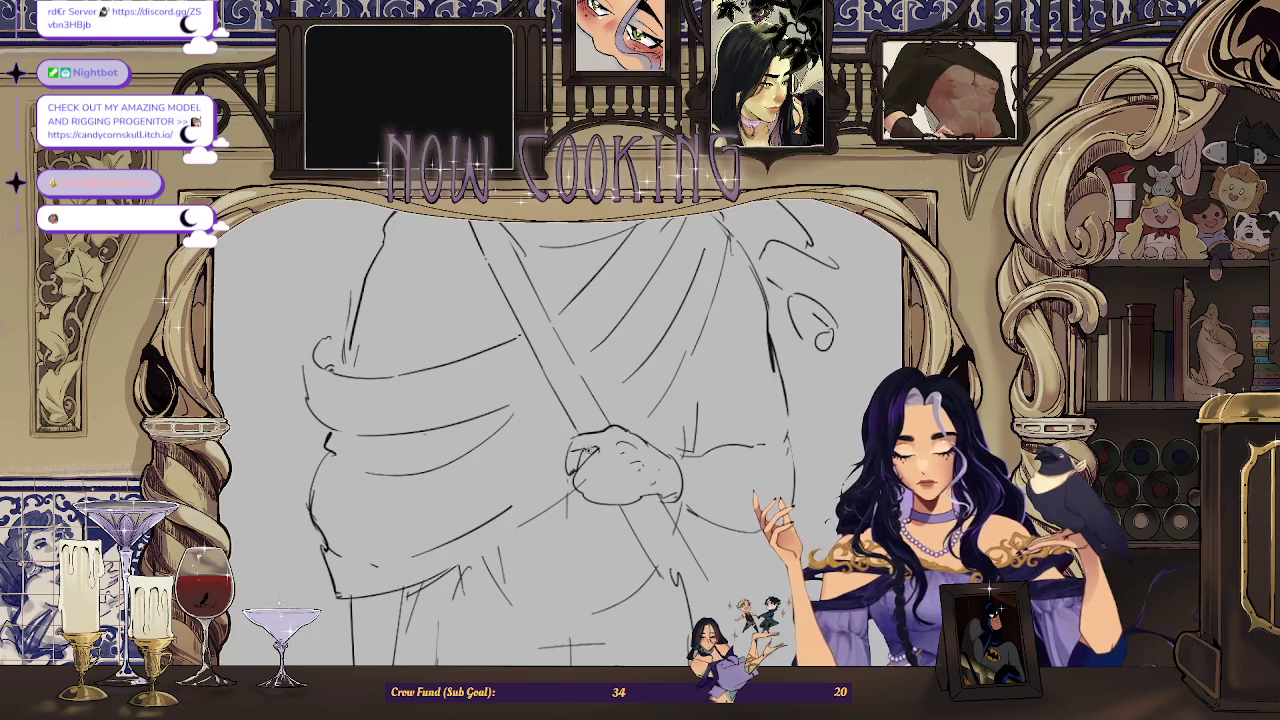
scroll(557, 430, "down", 3)
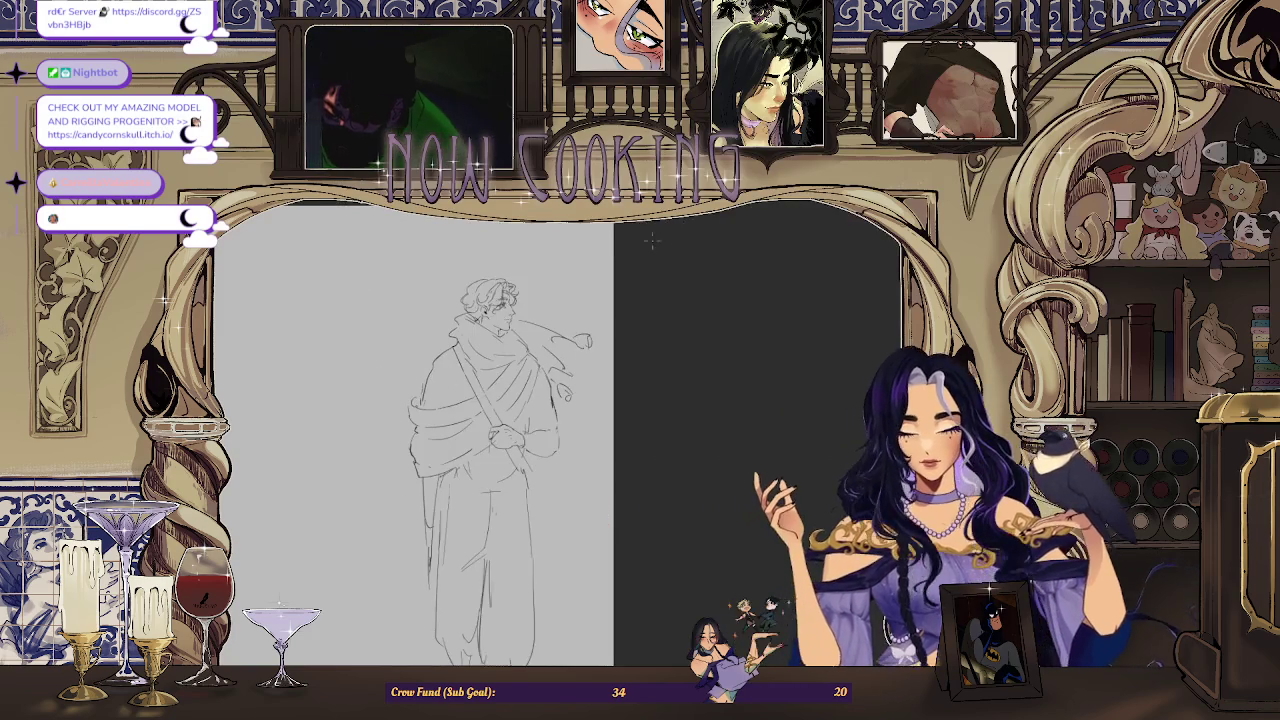
scroll(480, 430, "up", 1)
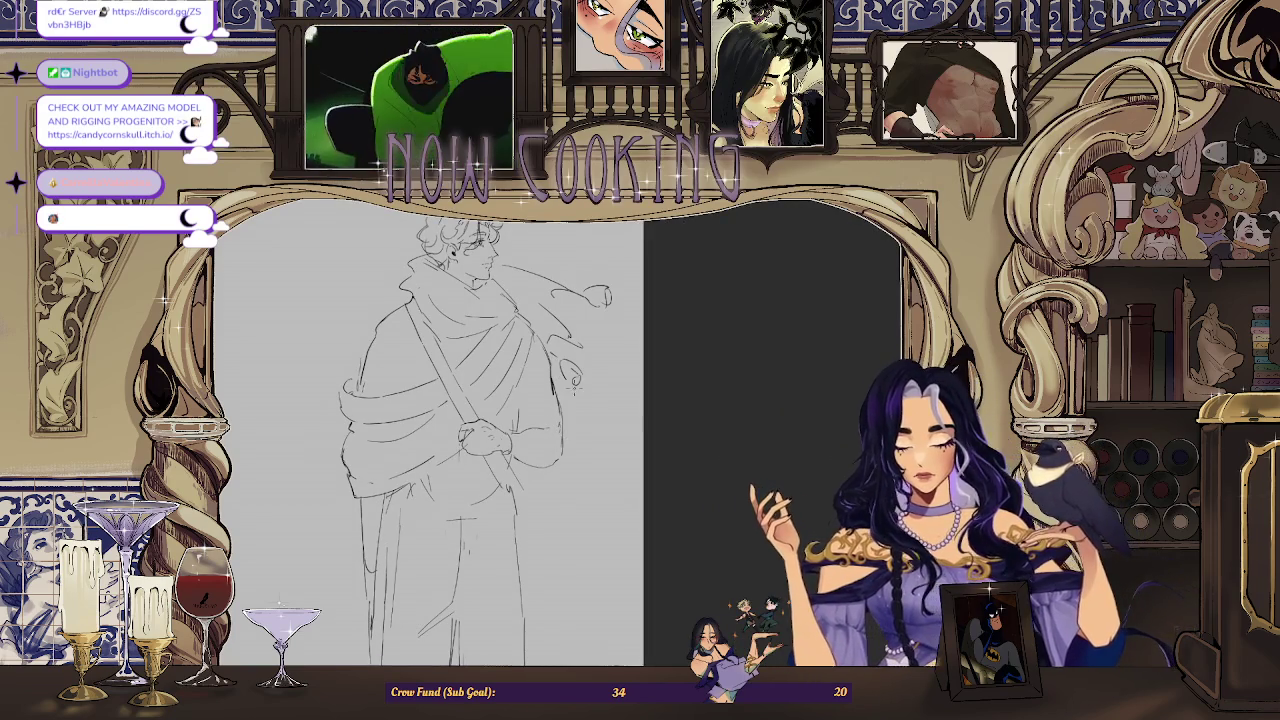
scroll(355, 392, "up", 2)
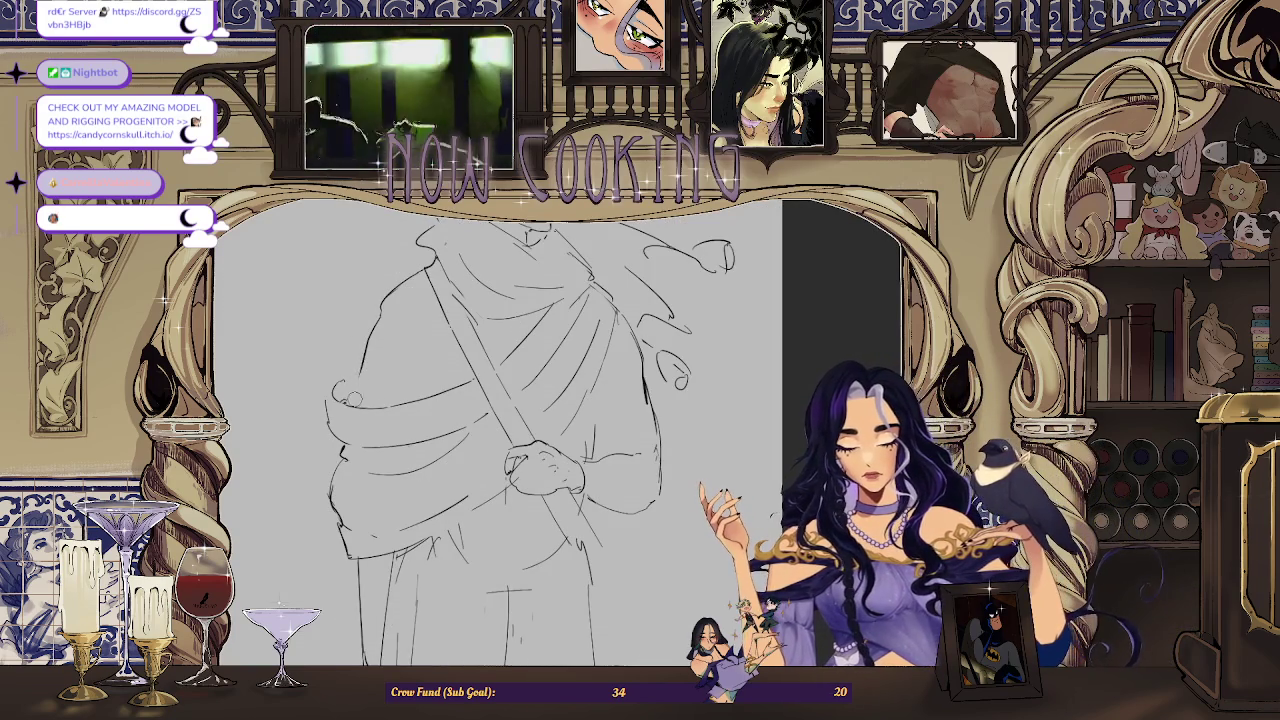
scroll(367, 402, "down", 3)
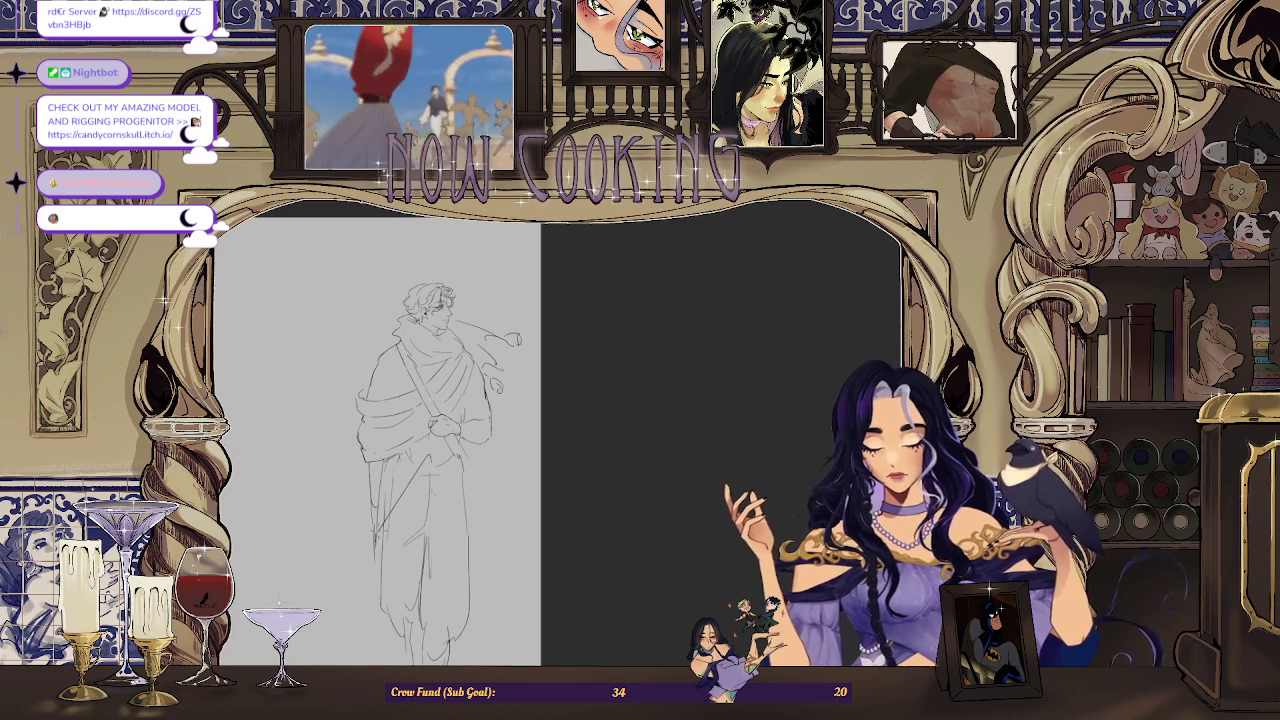
key("ctrl+minus")
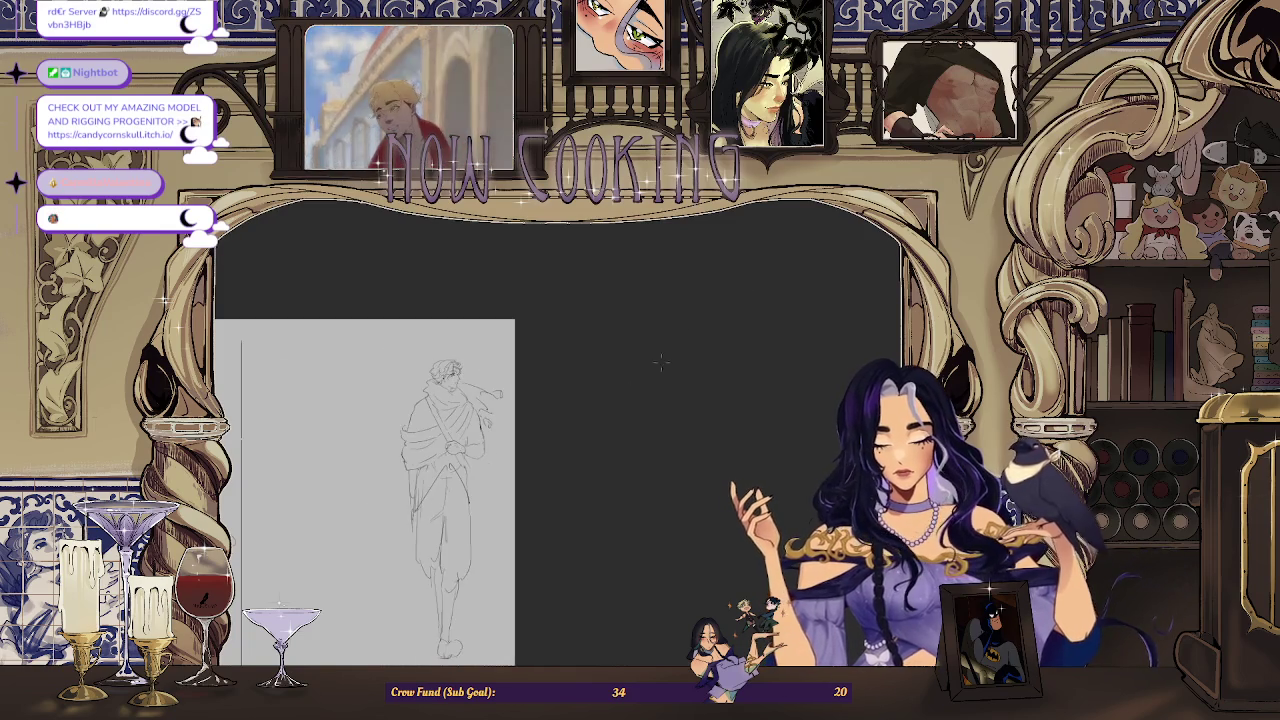
key("h")
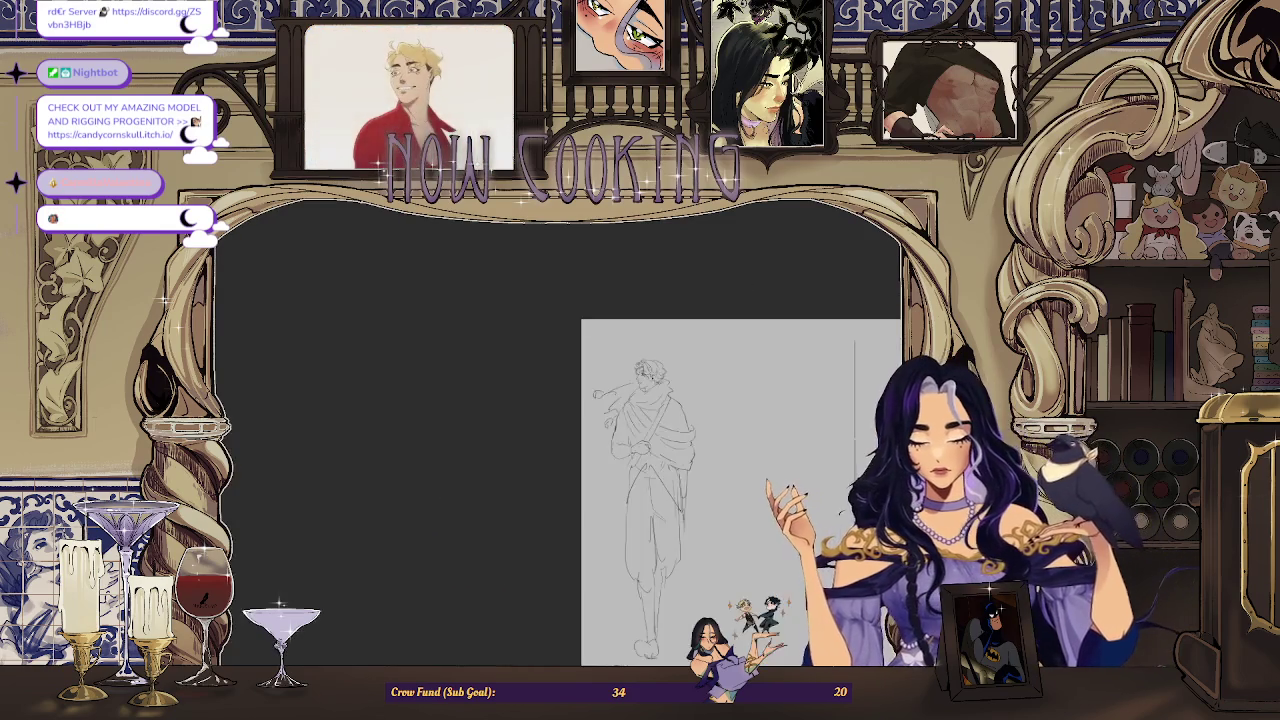
key("ctrl+0")
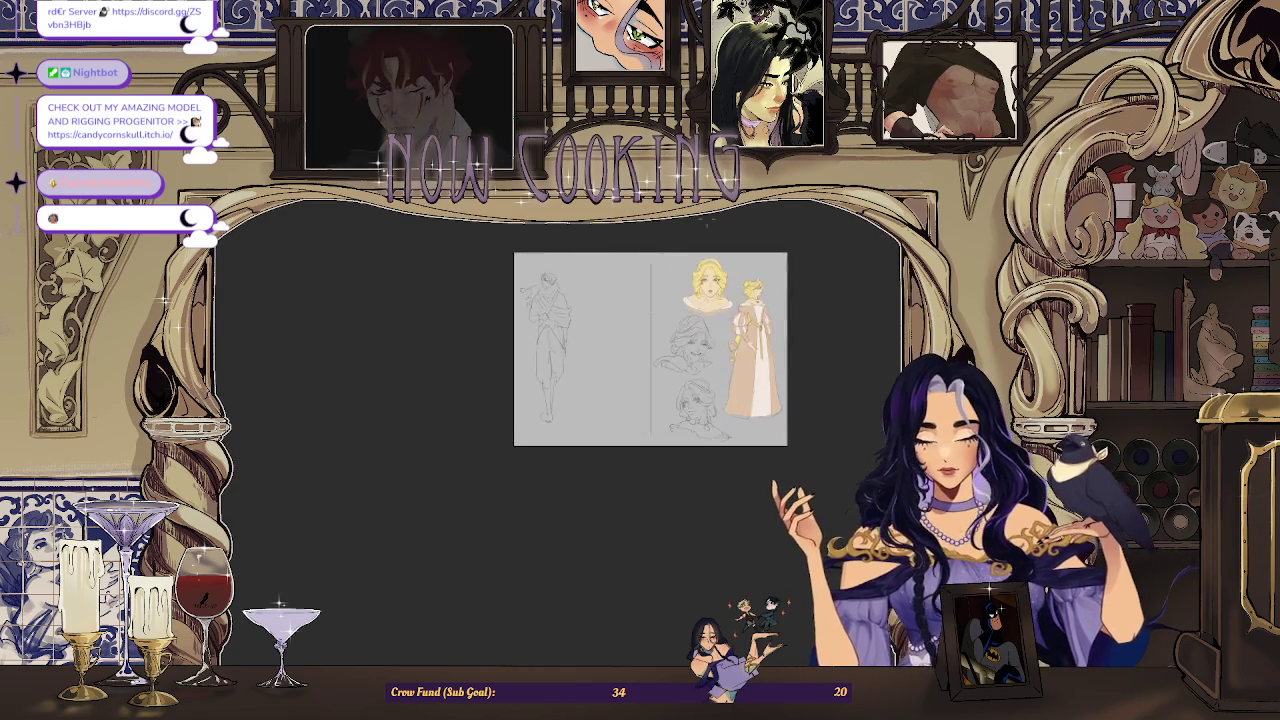
key("ctrl+plus")
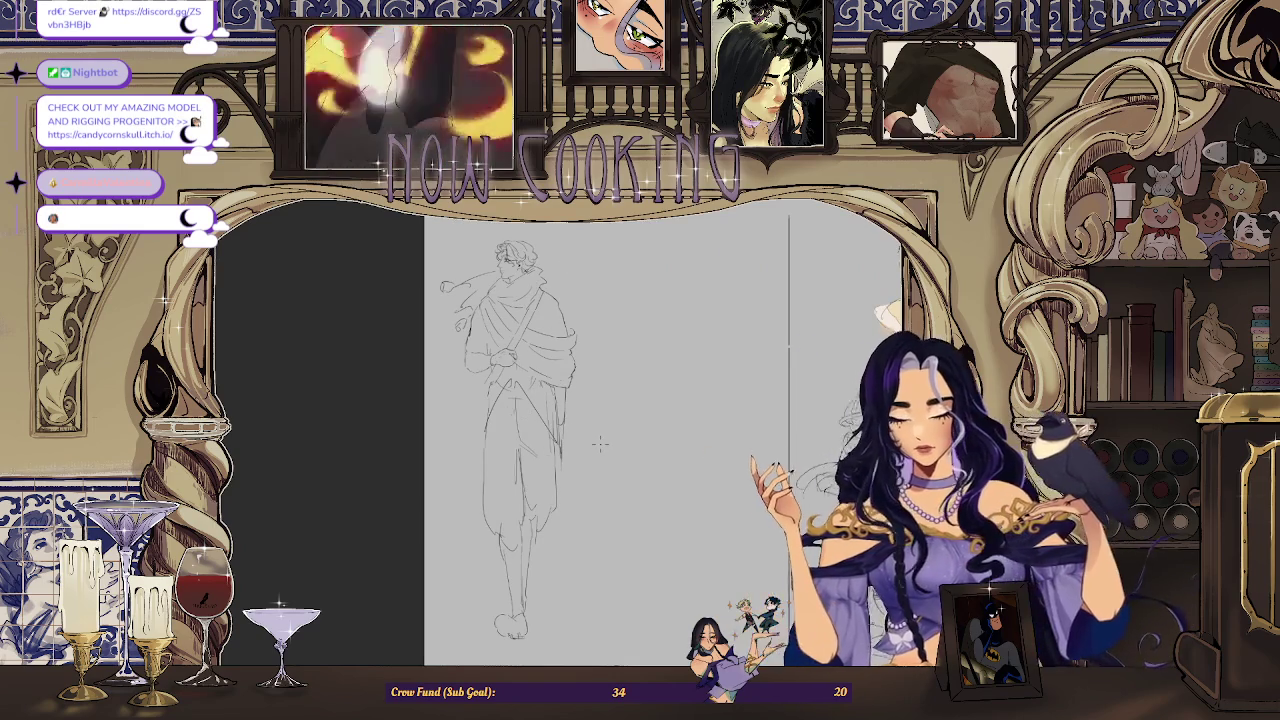
key("ctrl+0")
scroll(532, 400, "up", 2)
scroll(532, 400, "up", 2)
key("ctrl+minus")
key("ctrl+minus")
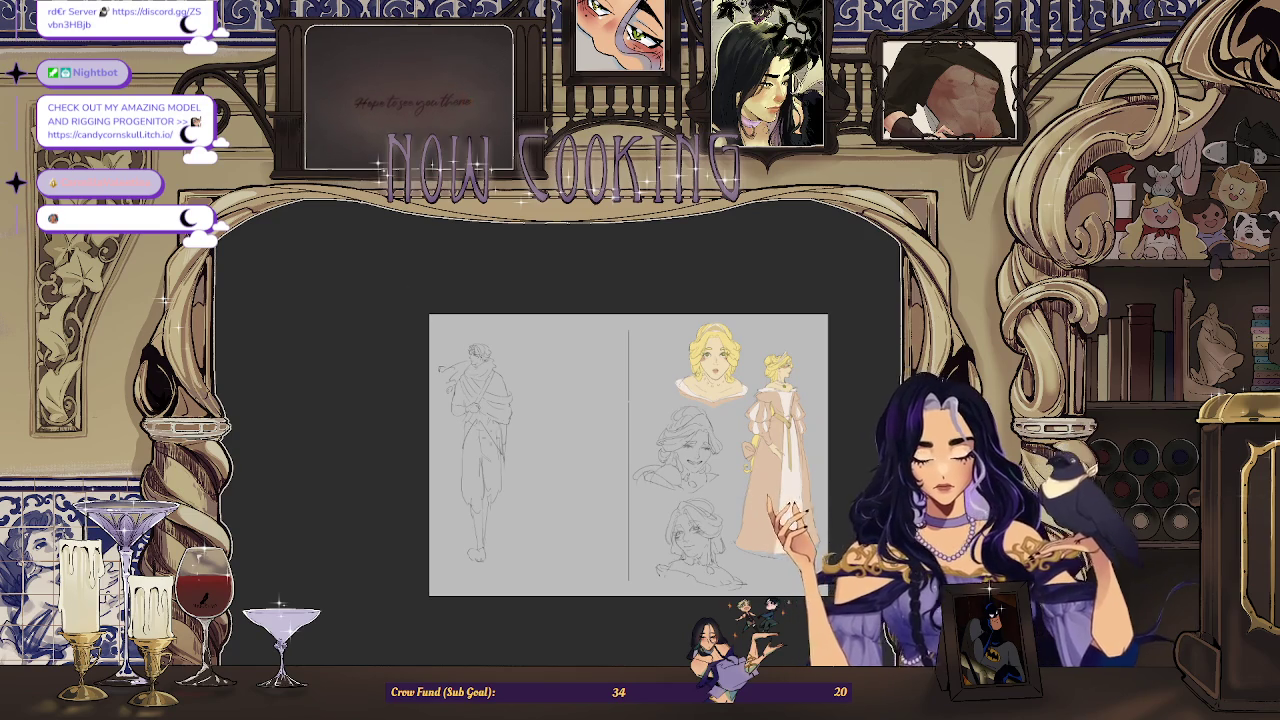
scroll(526, 434, "up", 1)
scroll(526, 434, "up", 1)
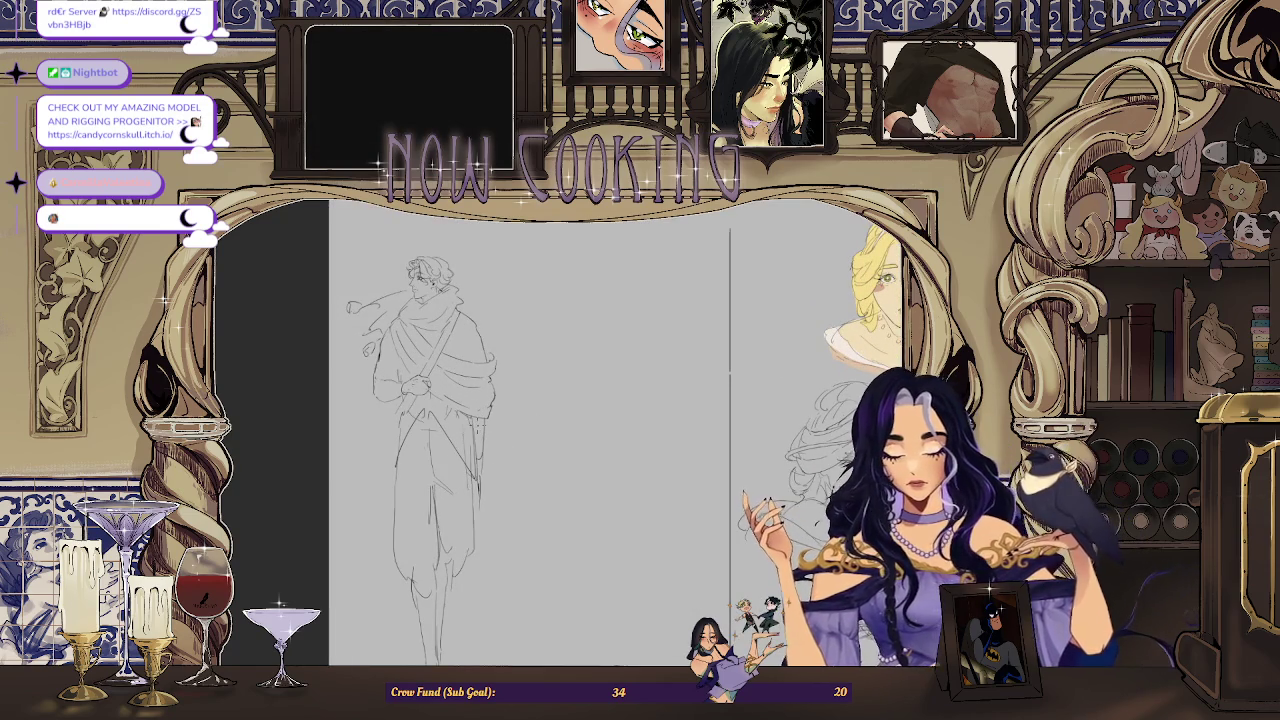
scroll(450, 380, "up", 1)
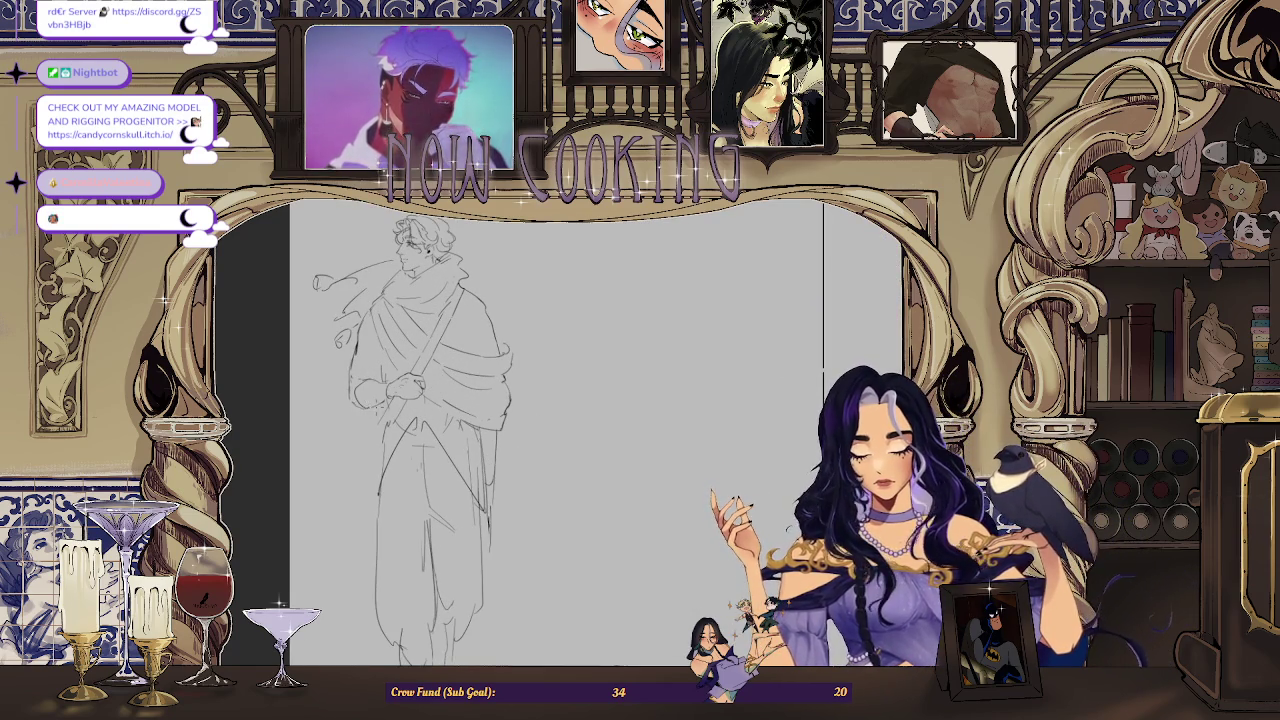
scroll(400, 385, "up", 1)
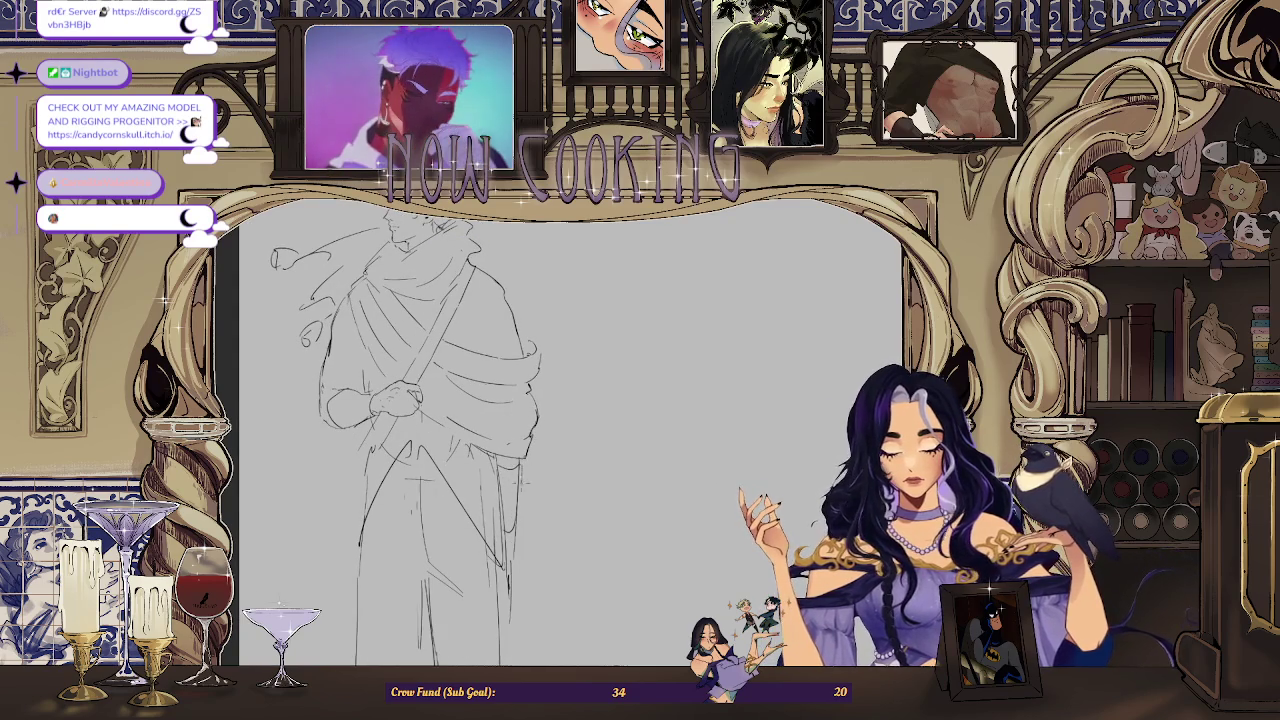
key("ctrl+minus")
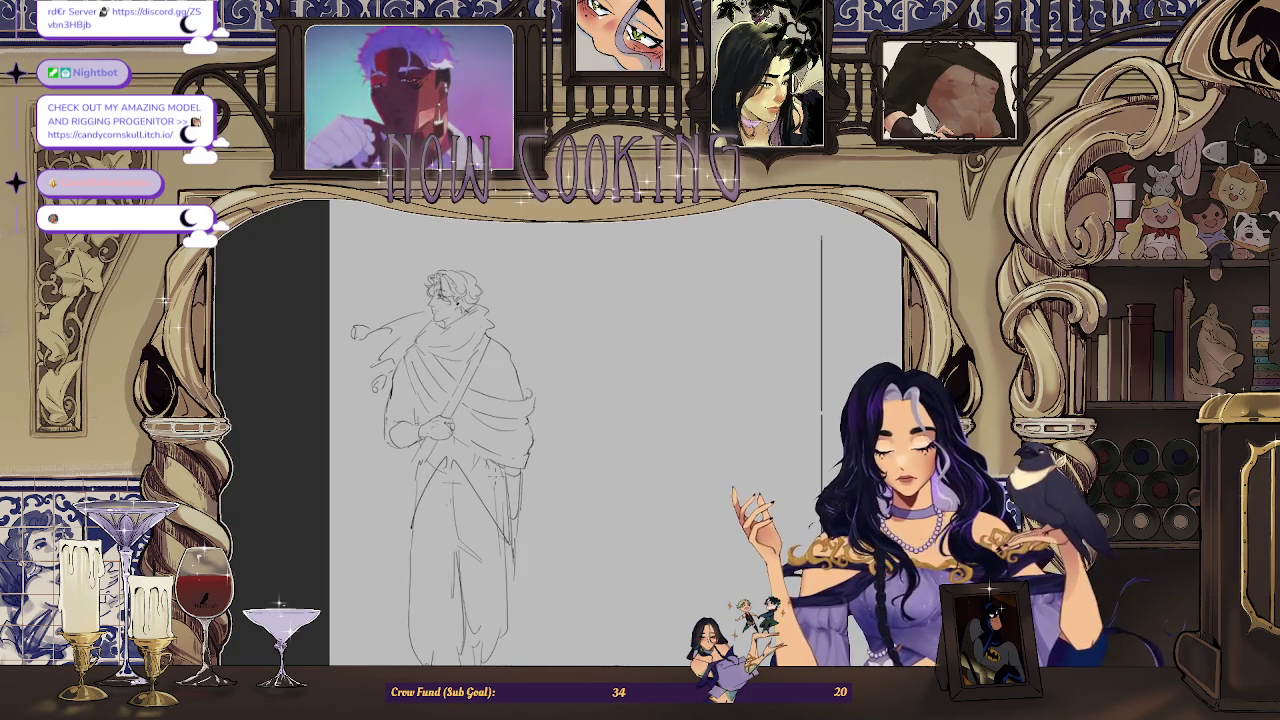
key("ctrl+minus")
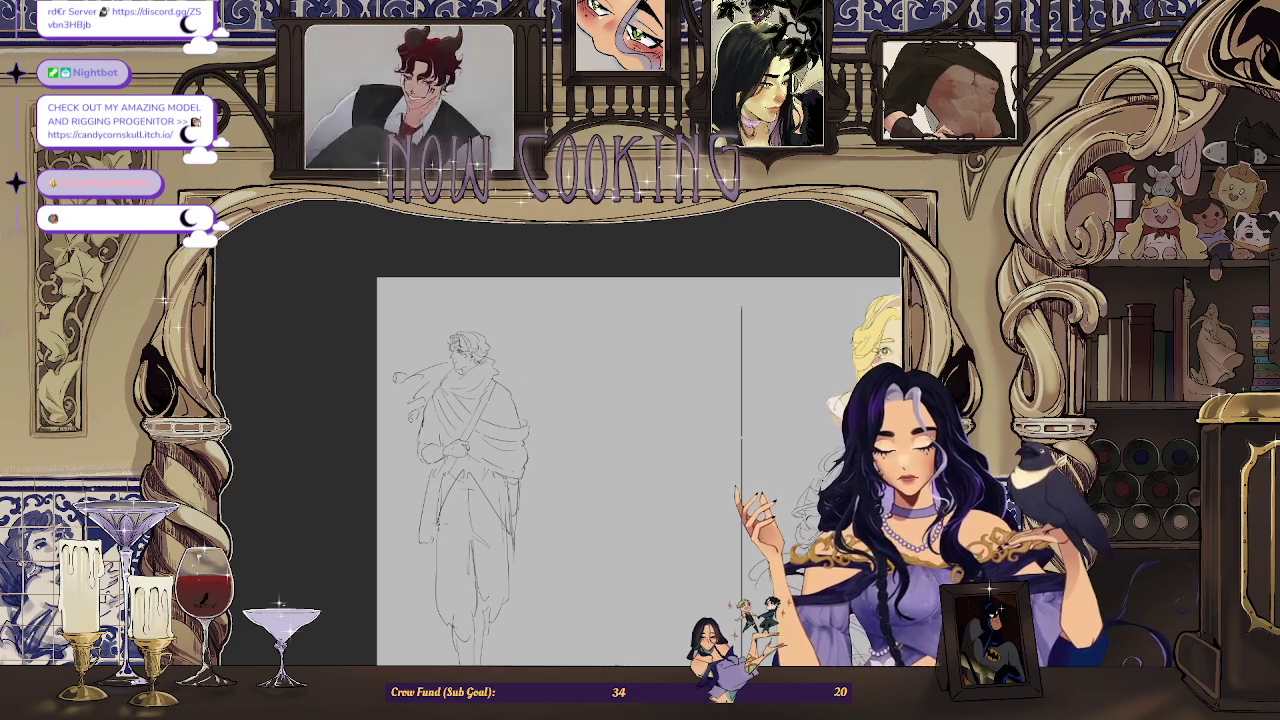
scroll(457, 485, "down", 2)
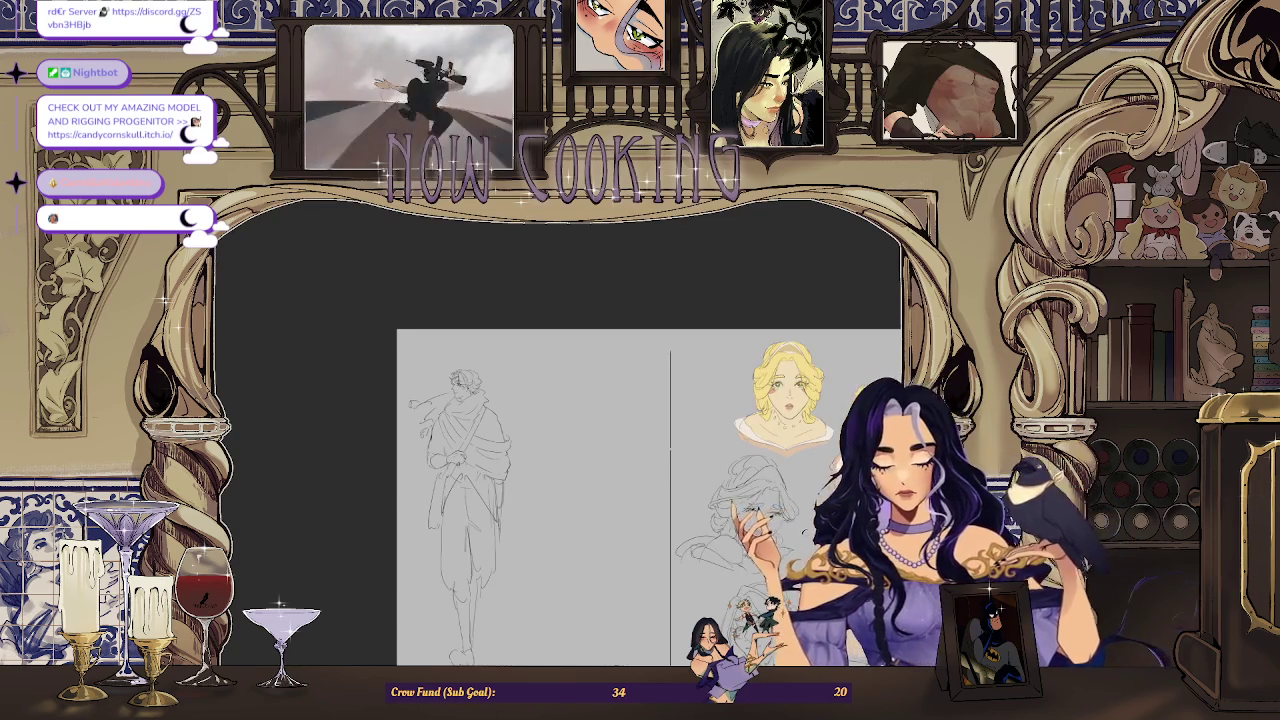
Step: Check the waist and sword hilt, then flip the canvas view back so the figure faces left
scroll(459, 483, "up", 2)
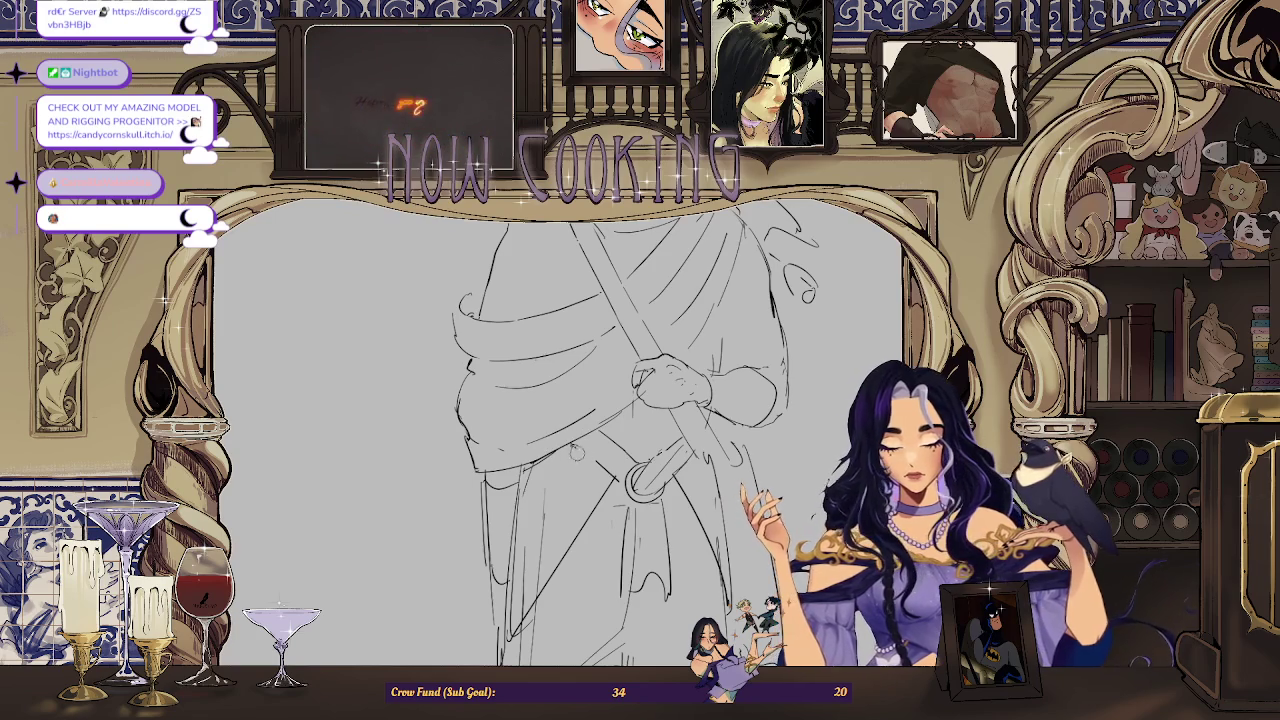
scroll(560, 430, "down", 3)
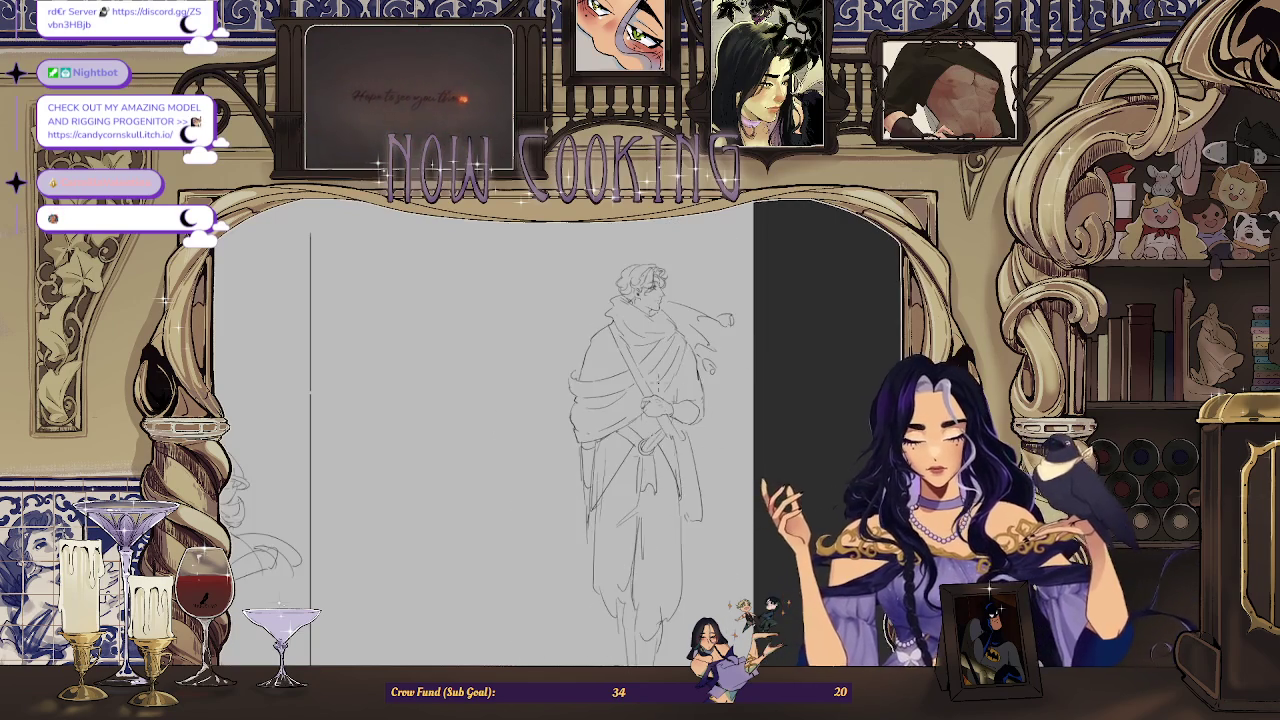
scroll(560, 430, "up", 3)
scroll(522, 472, "down", 3)
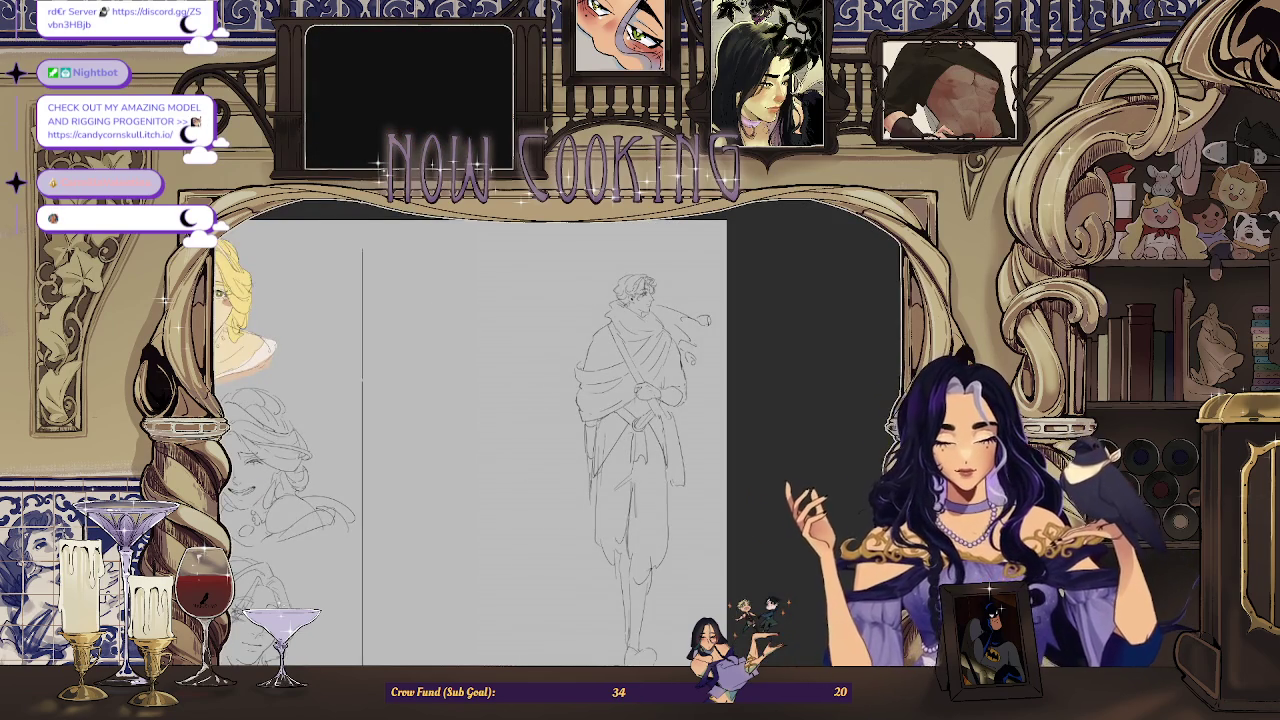
key("h")
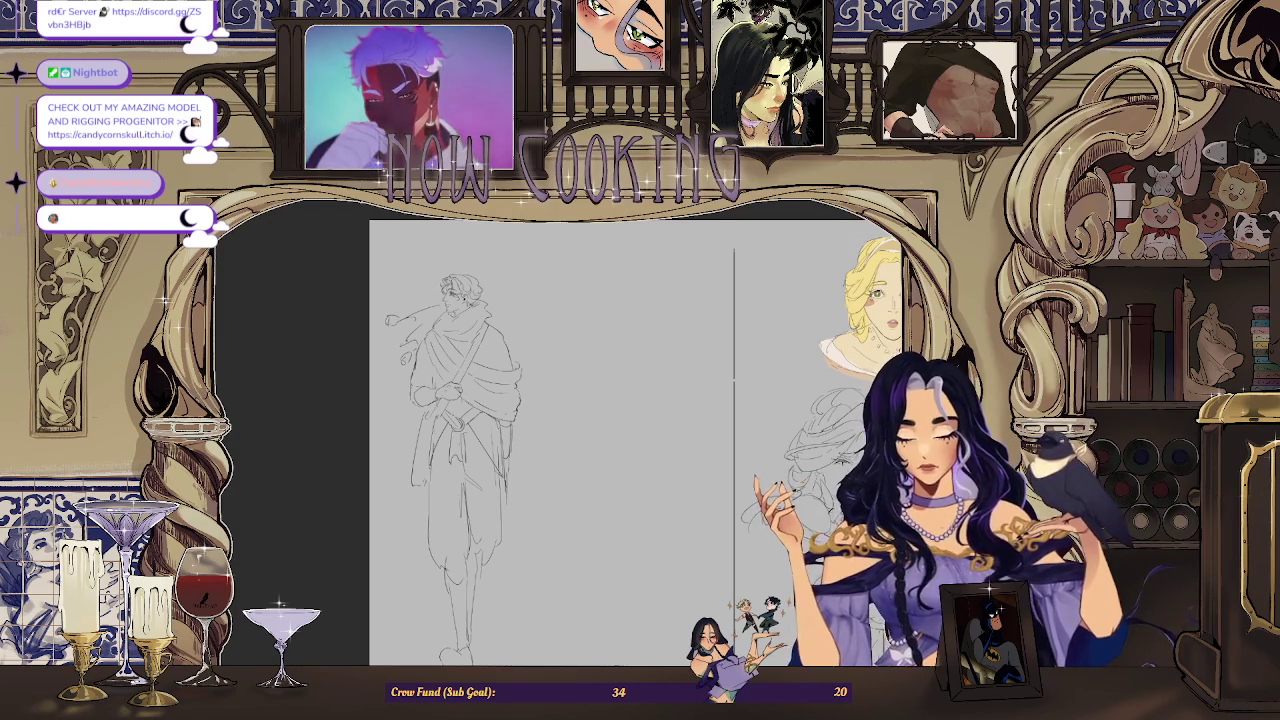
scroll(364, 394, "up", 4)
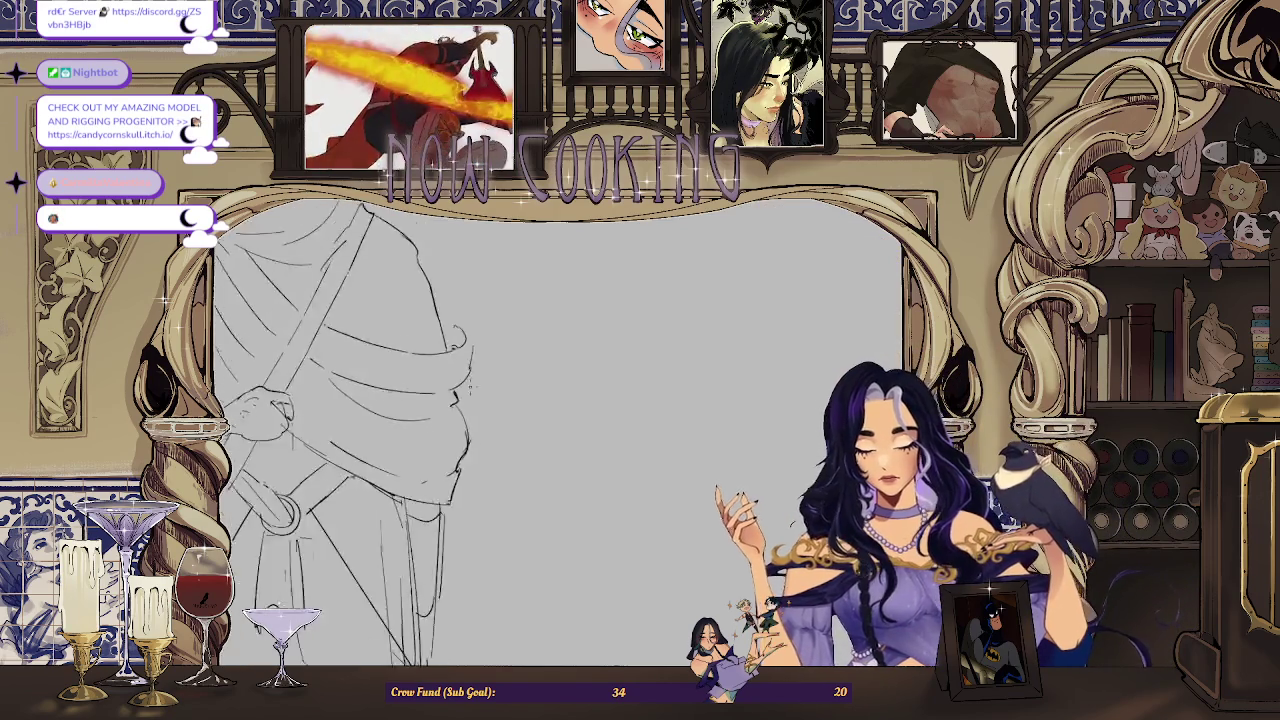
Step: Zoom in on the torso and add a short vertical pencil stroke beside the cloak's right edge
scroll(364, 394, "down", 2)
scroll(364, 394, "up", 4)
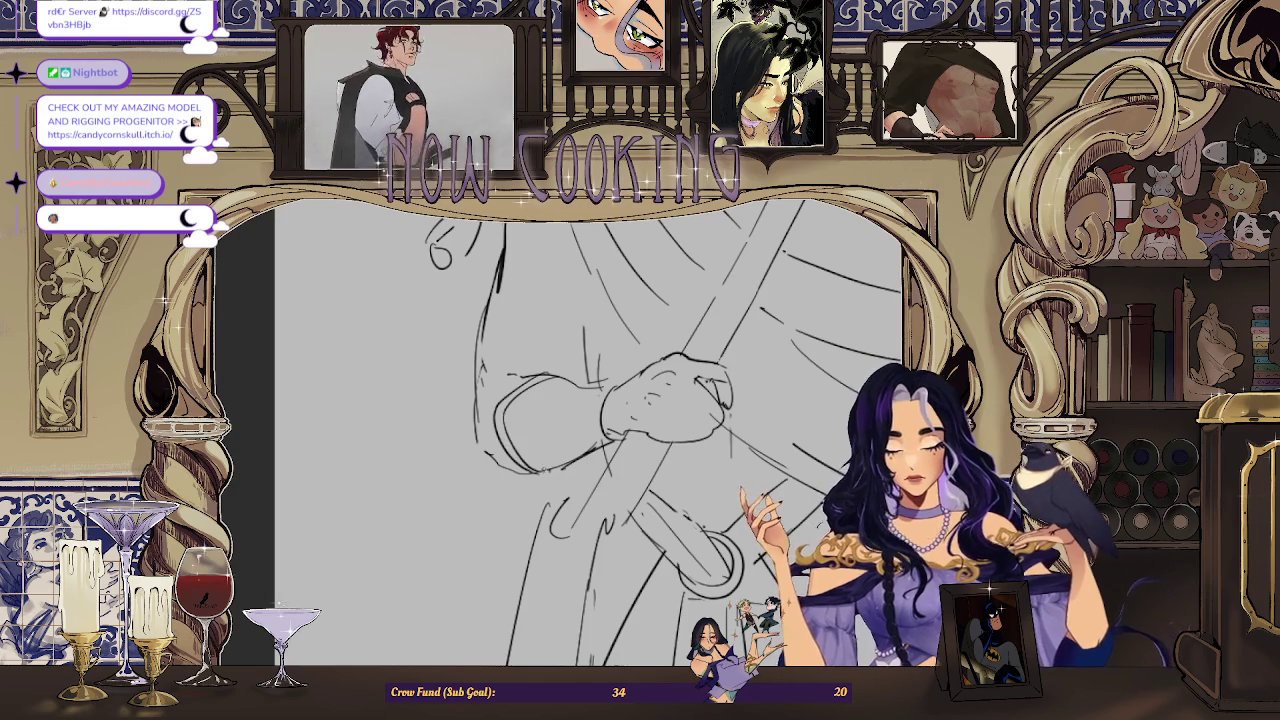
scroll(600, 430, "down", 4)
scroll(600, 430, "down", 1)
scroll(600, 430, "up", 1)
scroll(600, 430, "up", 1)
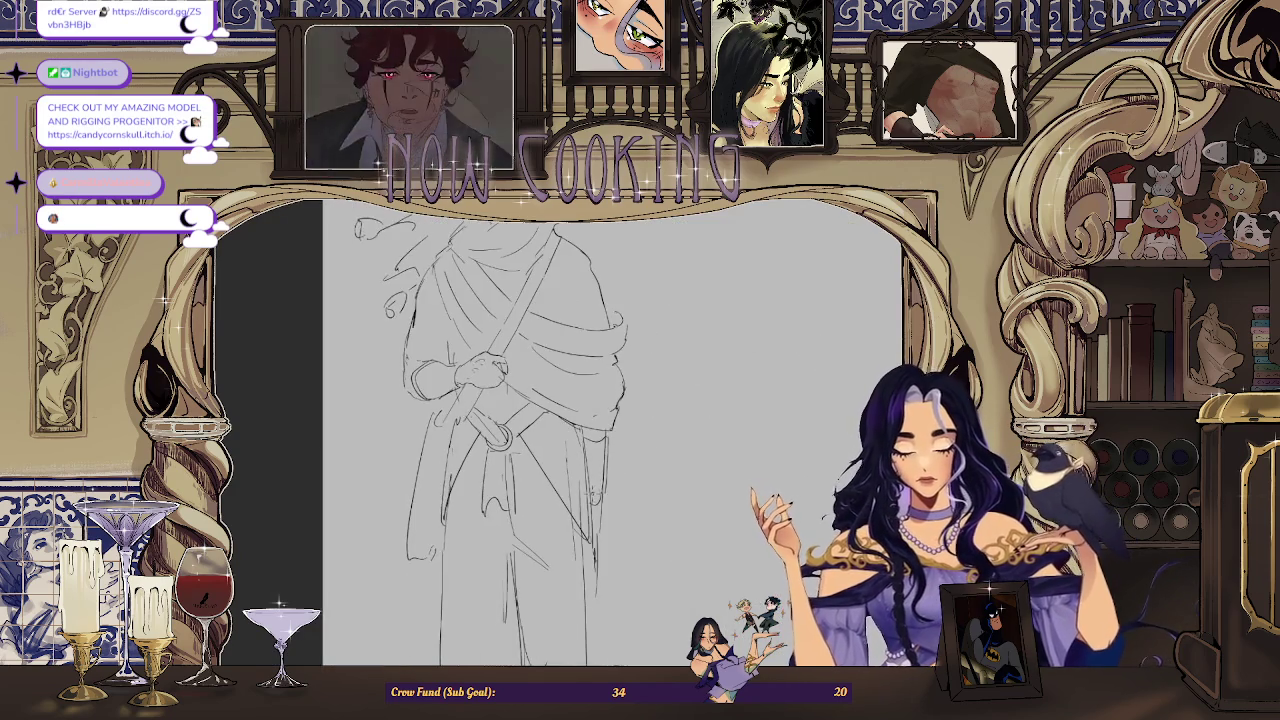
scroll(600, 430, "down", 1)
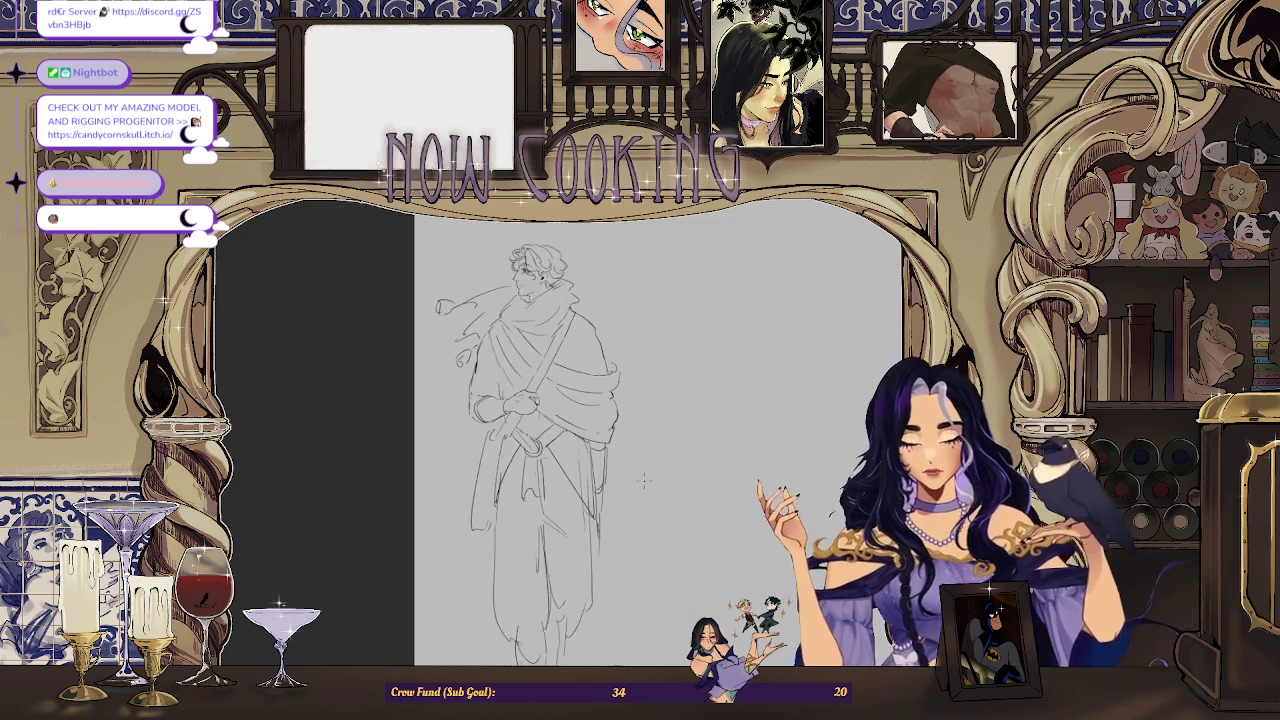
scroll(600, 430, "up", 1)
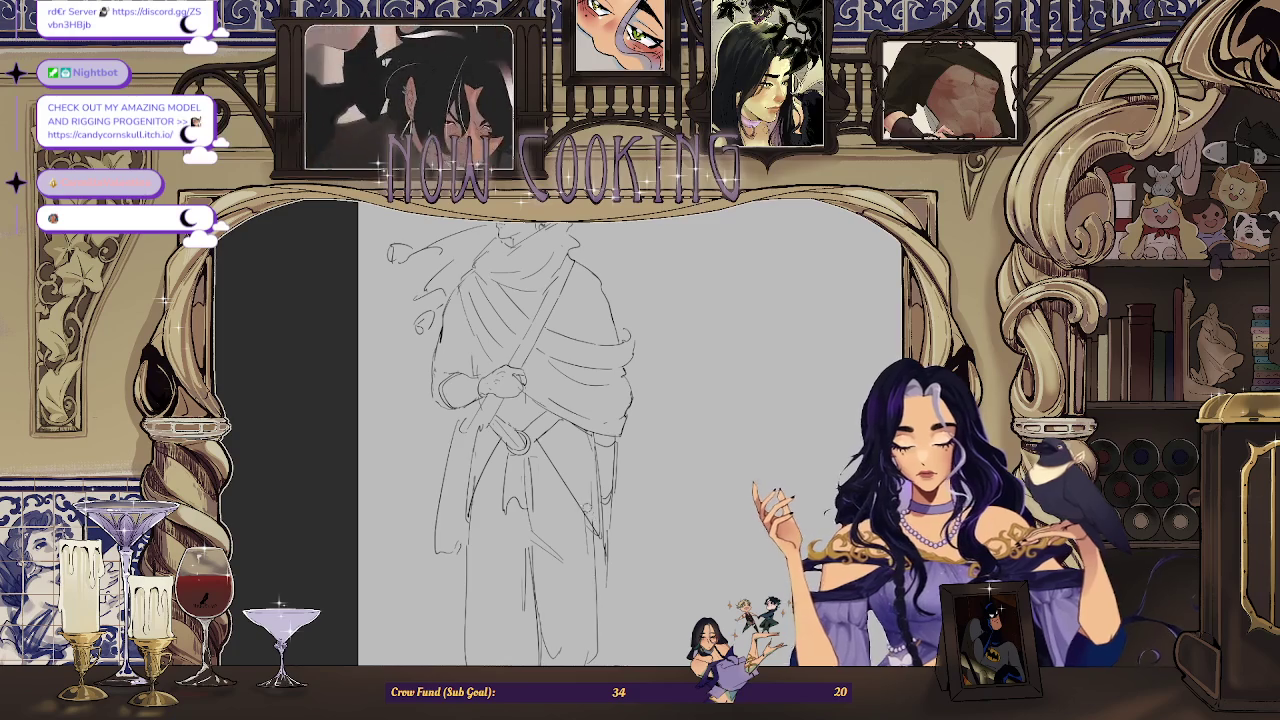
scroll(577, 452, "down", 1)
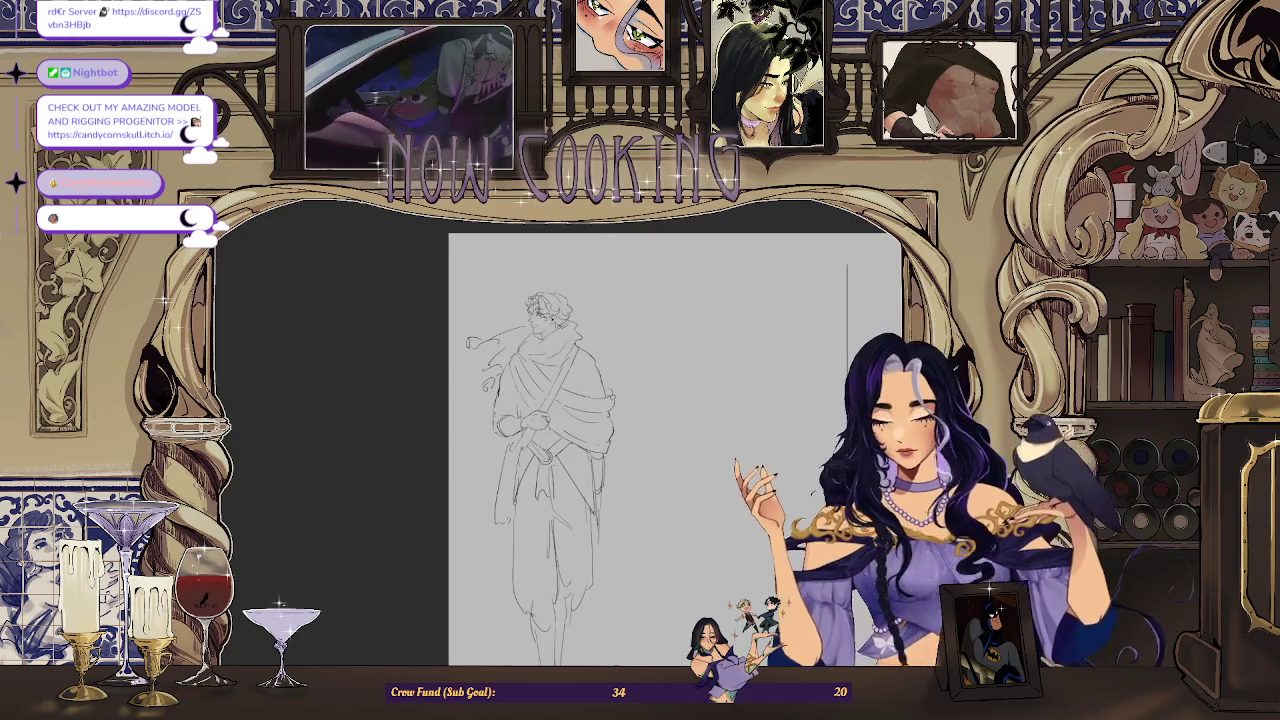
scroll(522, 449, "up", 1)
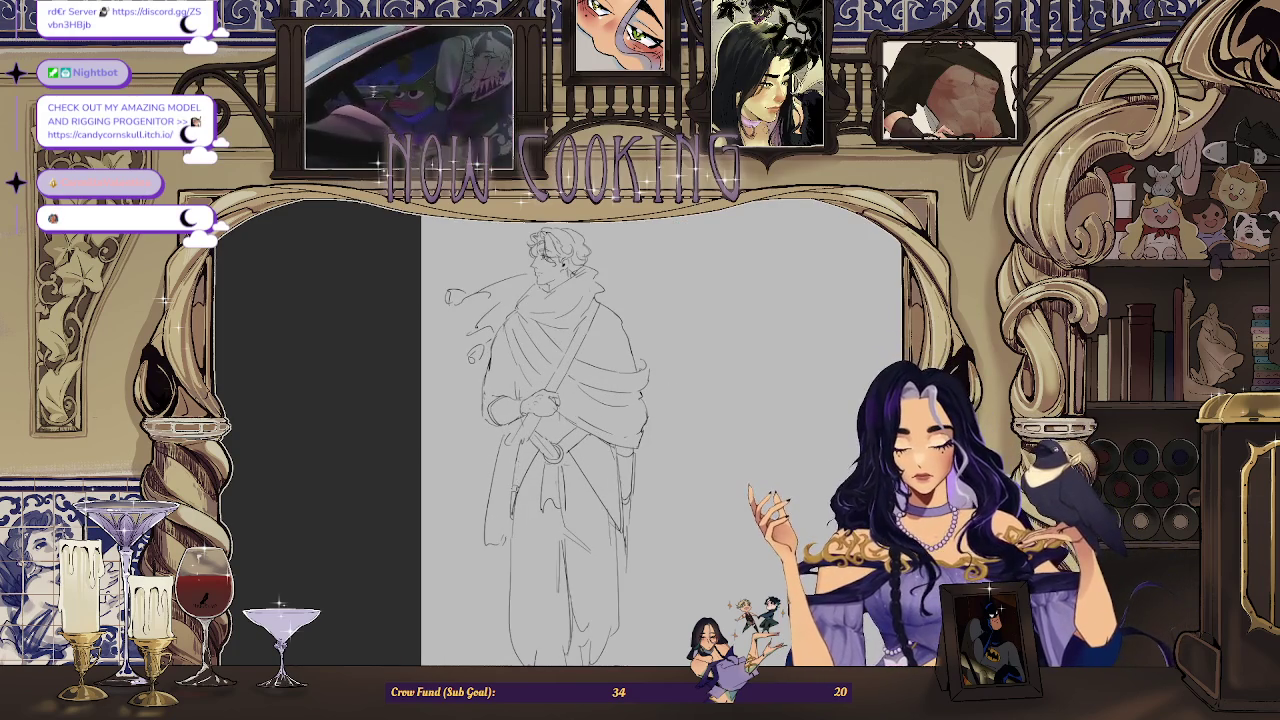
scroll(657, 420, "down", 1)
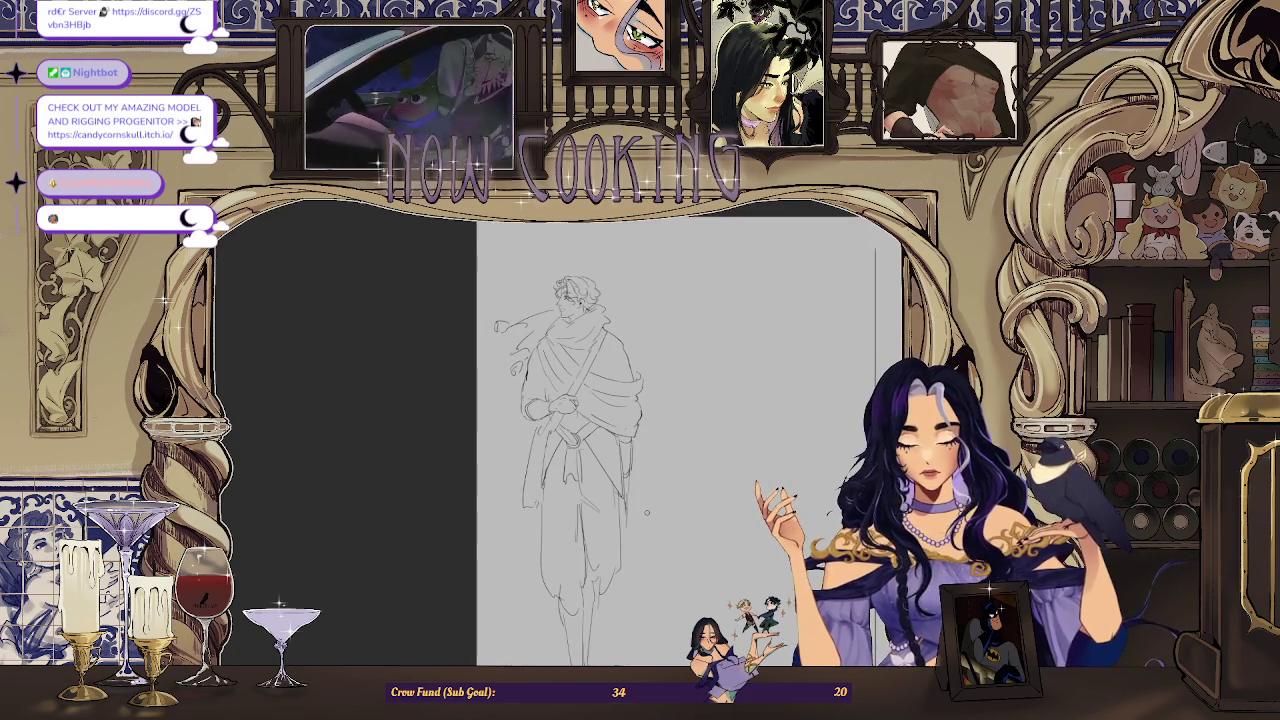
scroll(556, 325, "up", 2)
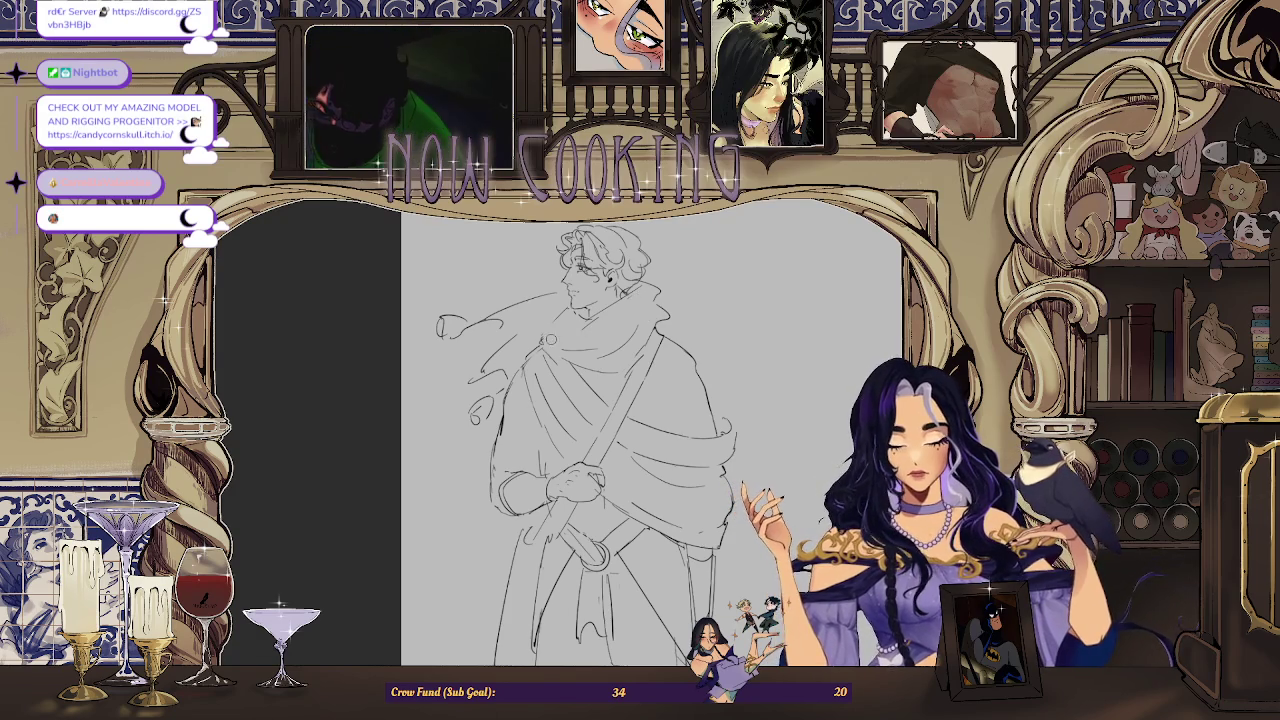
scroll(676, 414, "up", 1)
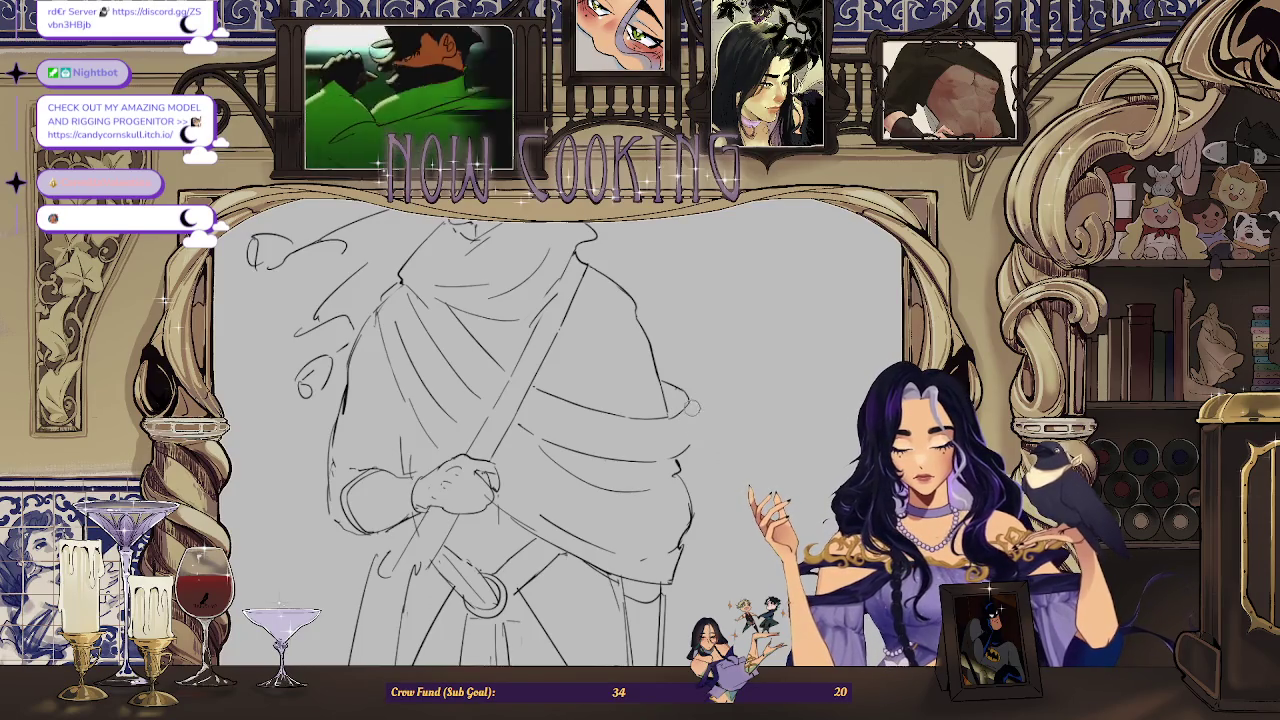
left_click_drag(691, 402, 688, 436)
scroll(700, 460, "down", 1)
scroll(705, 475, "down", 1)
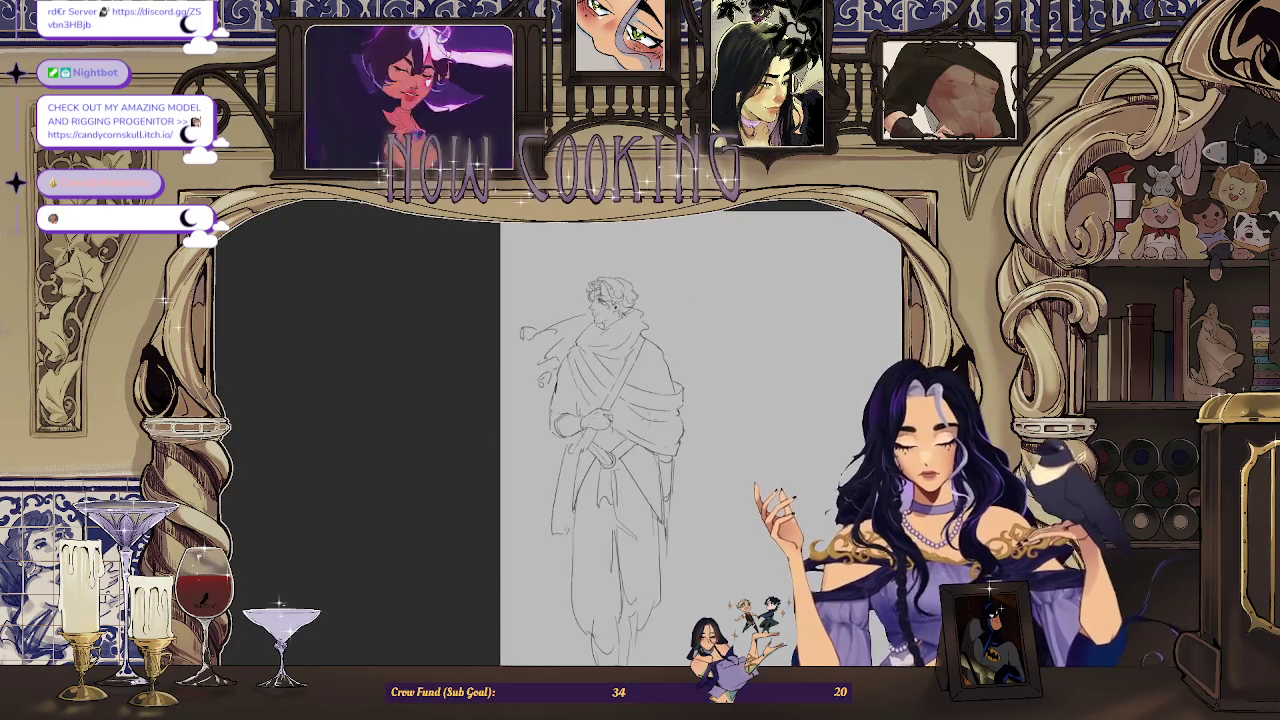
scroll(708, 482, "down", 1)
scroll(708, 482, "up", 1)
scroll(708, 482, "up", 1)
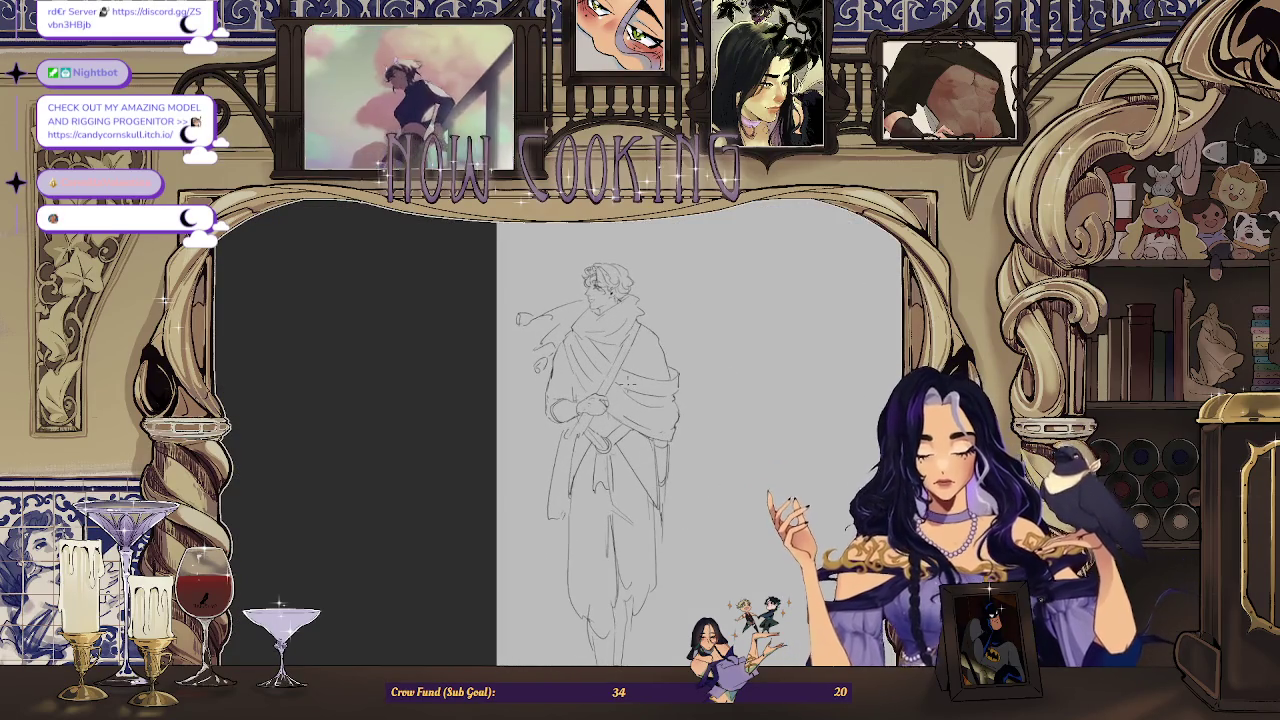
scroll(635, 410, "up", 1)
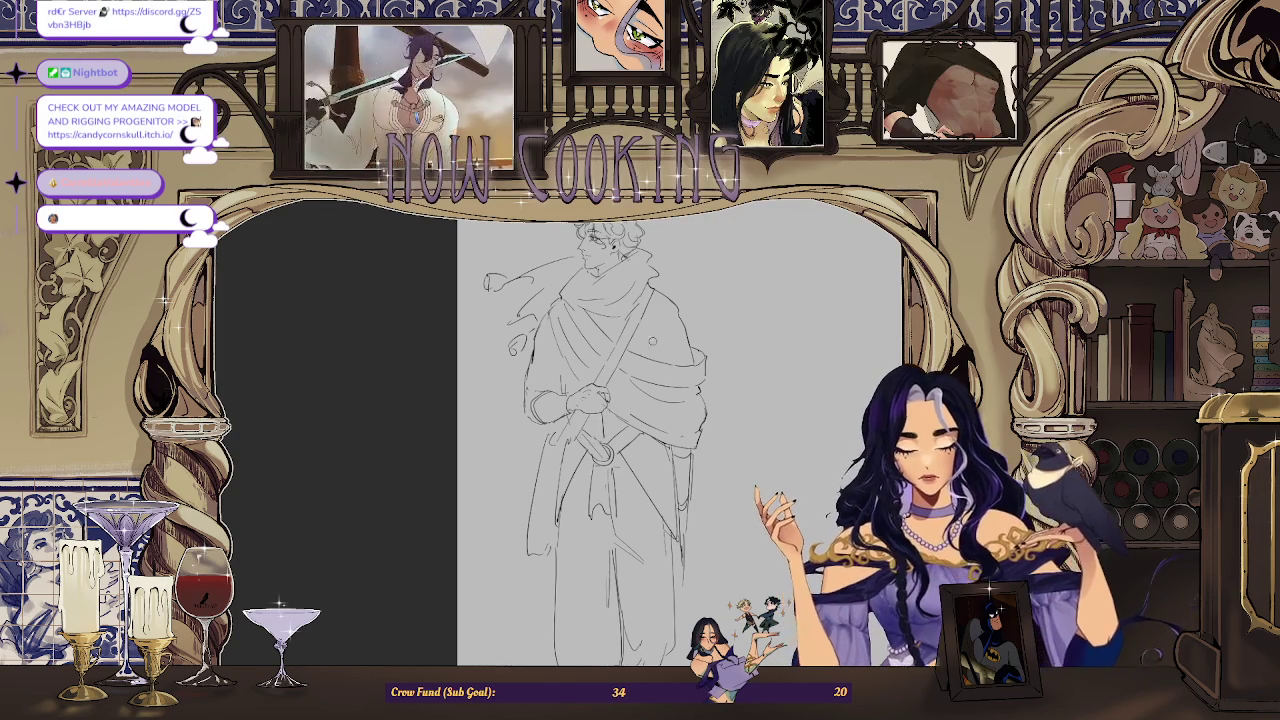
scroll(728, 465, "down", 1)
scroll(689, 514, "down", 1)
scroll(660, 430, "up", 2)
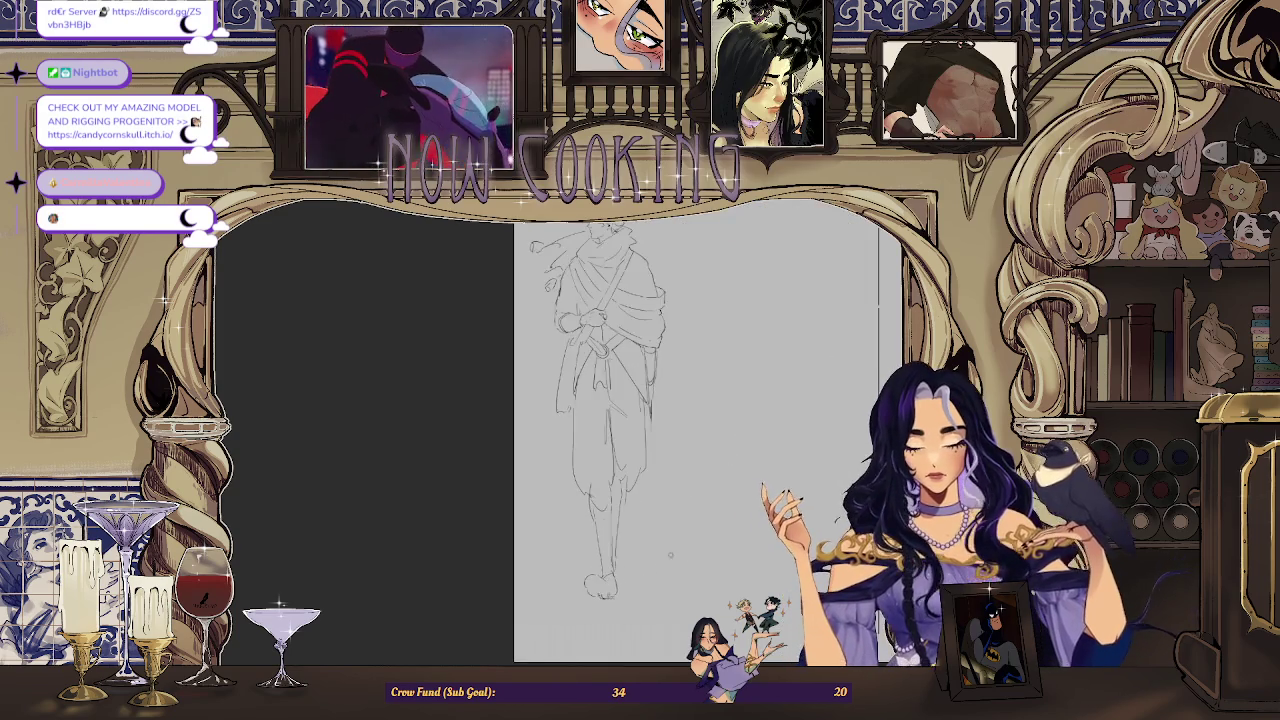
scroll(642, 360, "up", 1)
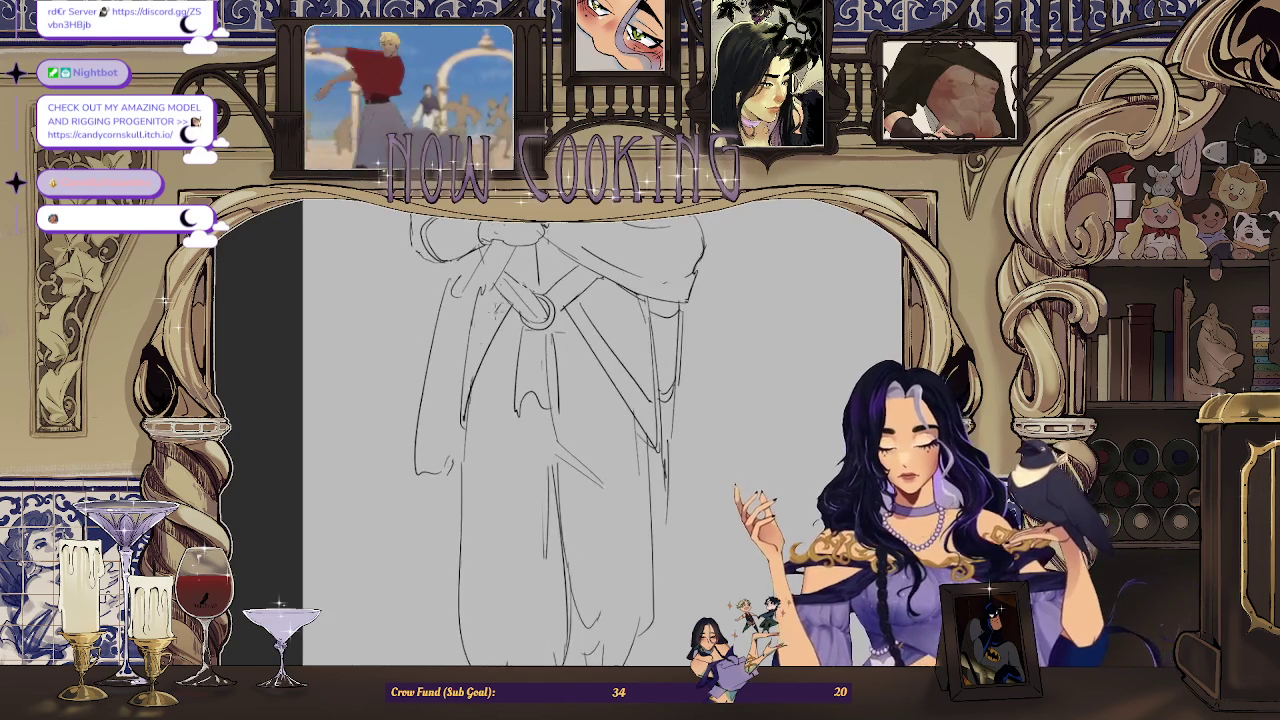
scroll(632, 458, "down", 1)
scroll(632, 458, "down", 2)
scroll(632, 458, "up", 1)
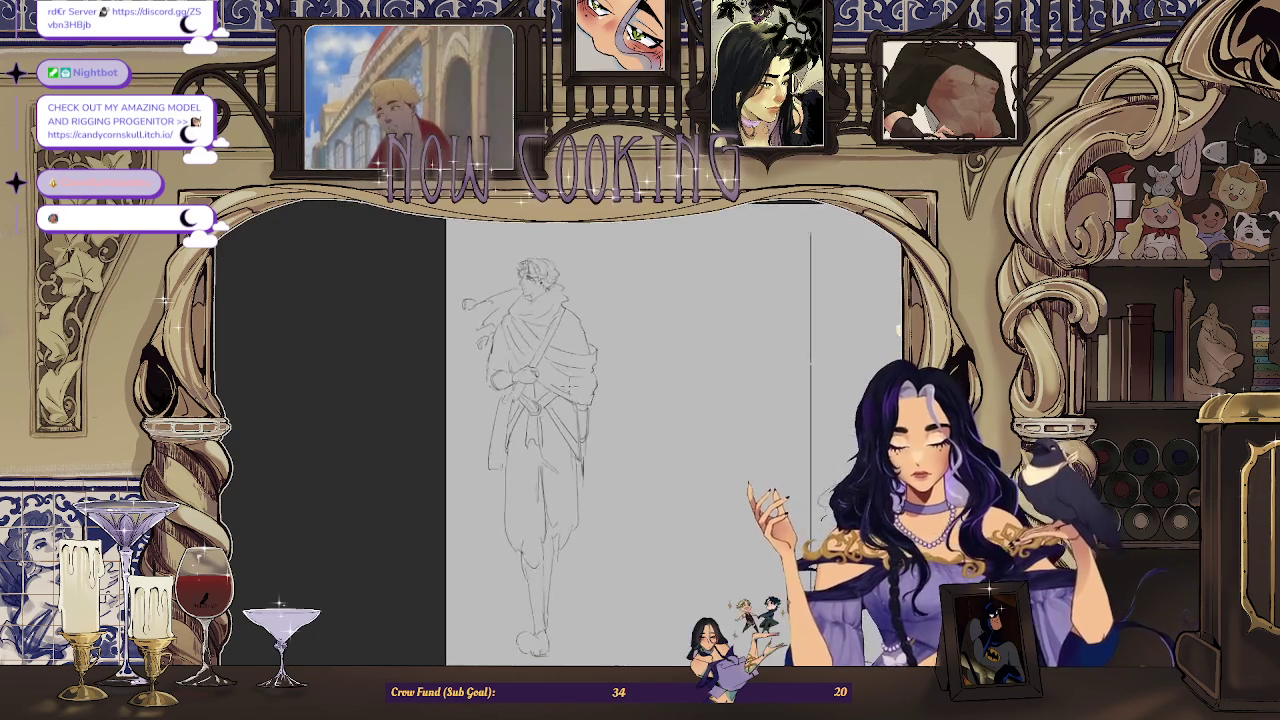
scroll(600, 420, "up", 2)
scroll(655, 428, "down", 1)
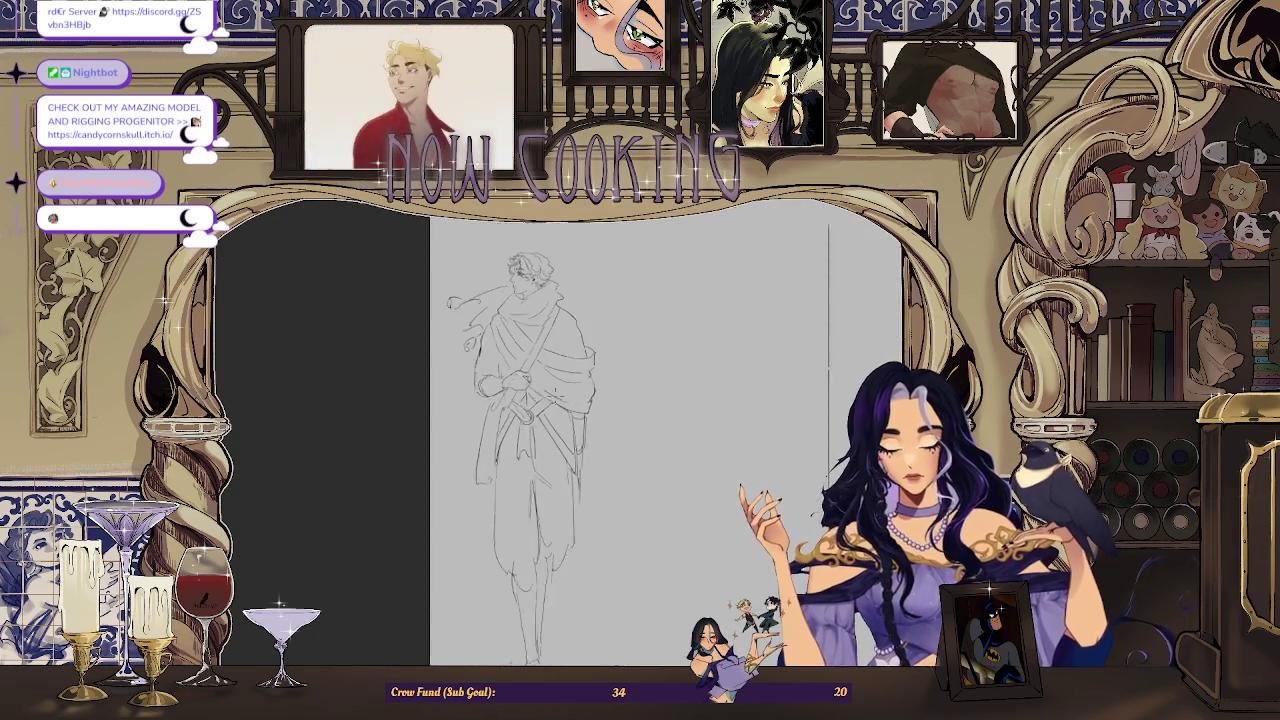
scroll(655, 428, "down", 1)
scroll(655, 428, "up", 3)
scroll(705, 466, "down", 1)
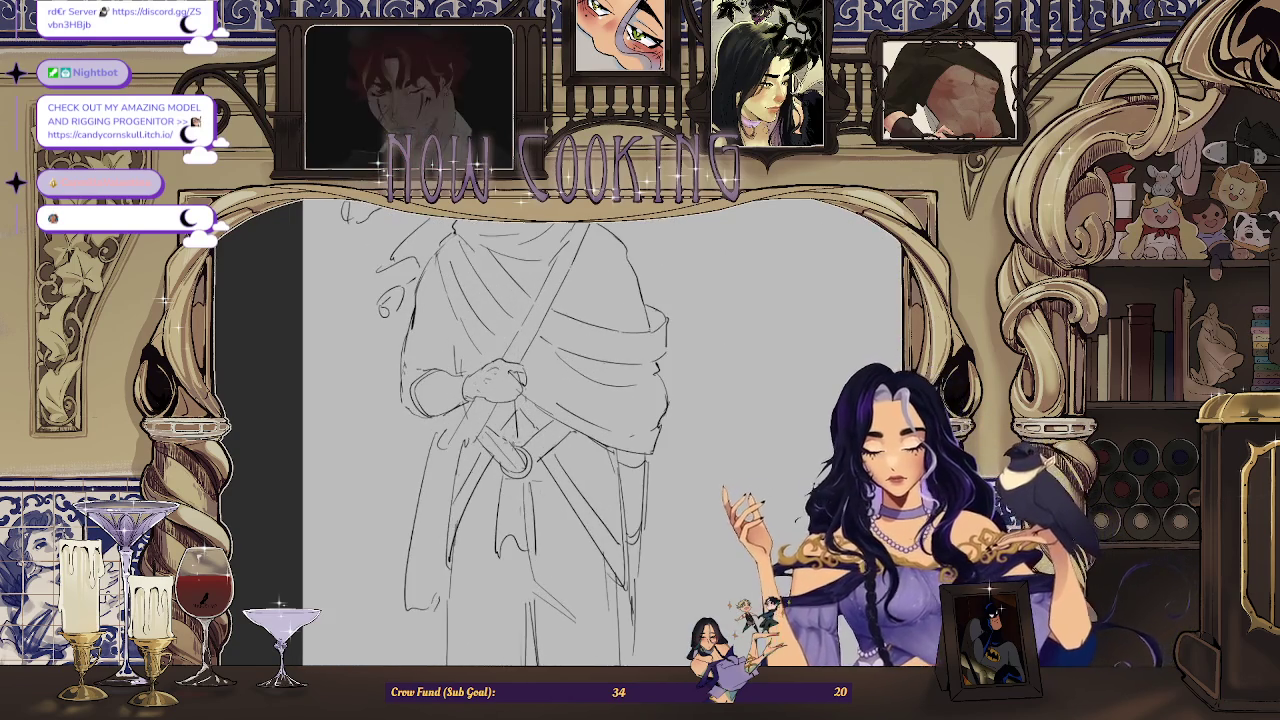
scroll(705, 466, "down", 1)
scroll(705, 466, "down", 2)
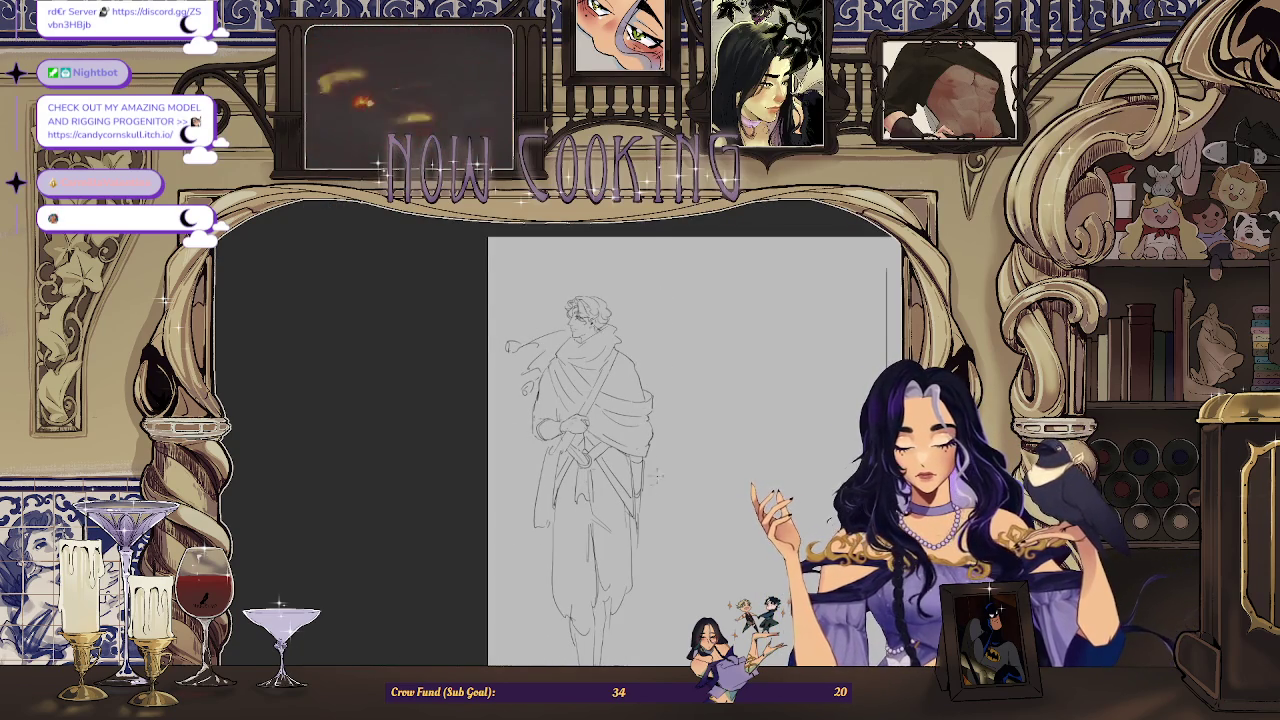
scroll(705, 466, "down", 2)
scroll(705, 466, "down", 1)
scroll(566, 428, "up", 5)
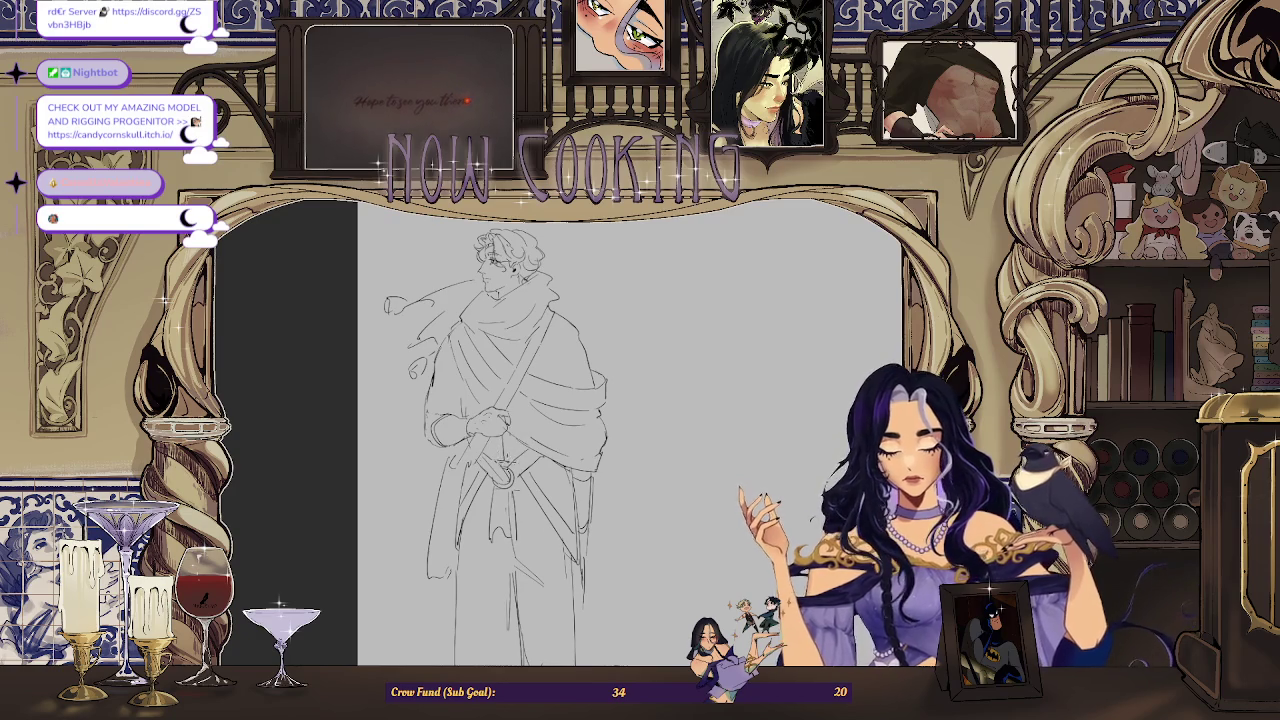
scroll(660, 452, "down", 2)
scroll(687, 450, "down", 2)
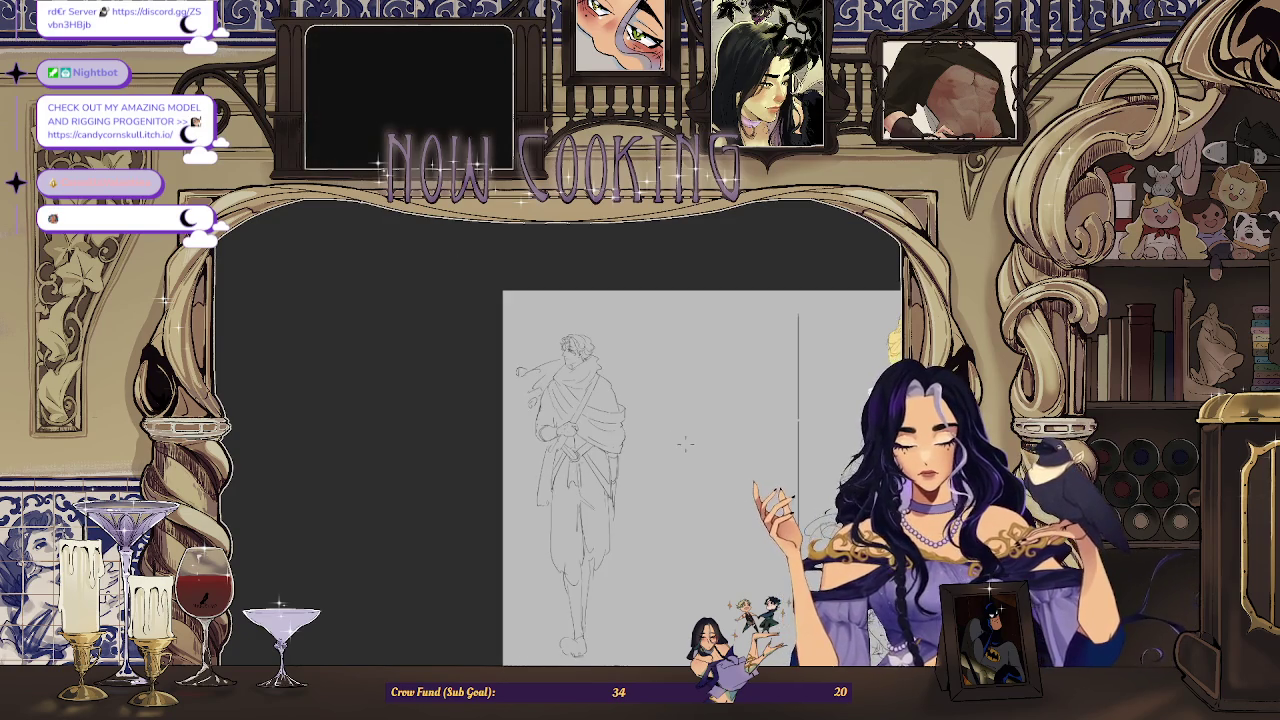
scroll(580, 427, "up", 3)
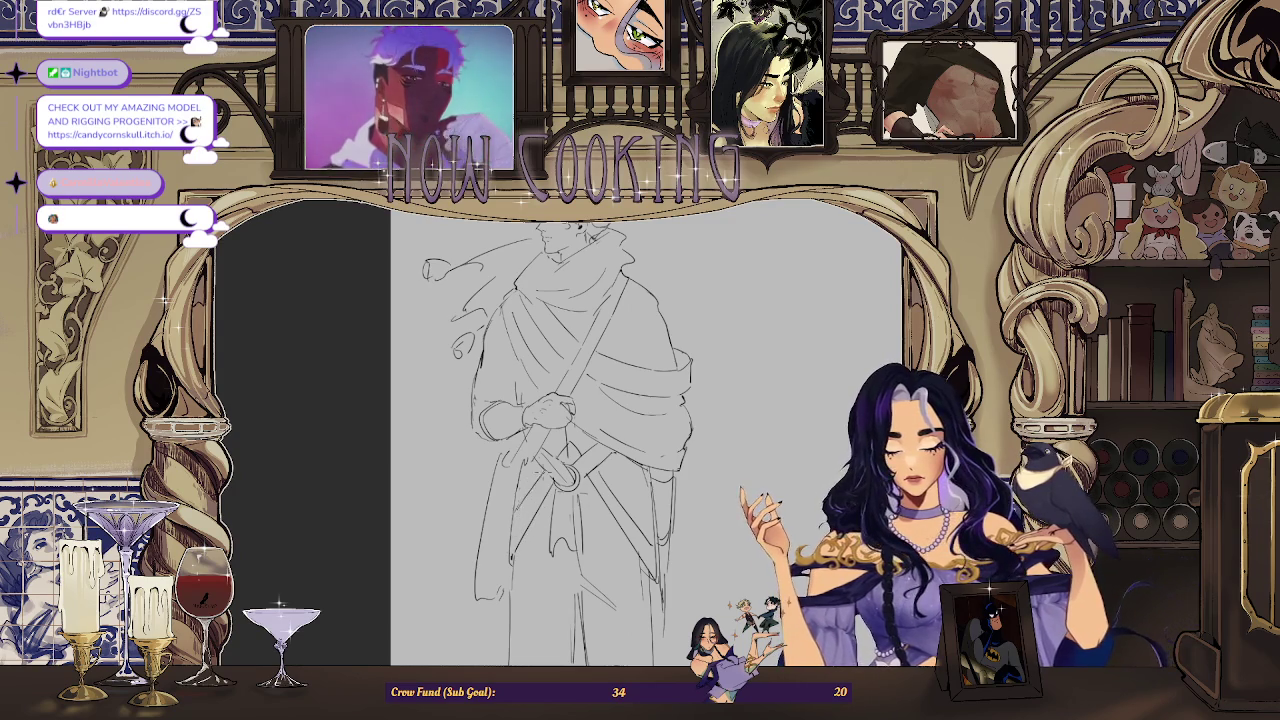
scroll(729, 424, "down", 1)
scroll(729, 424, "down", 1)
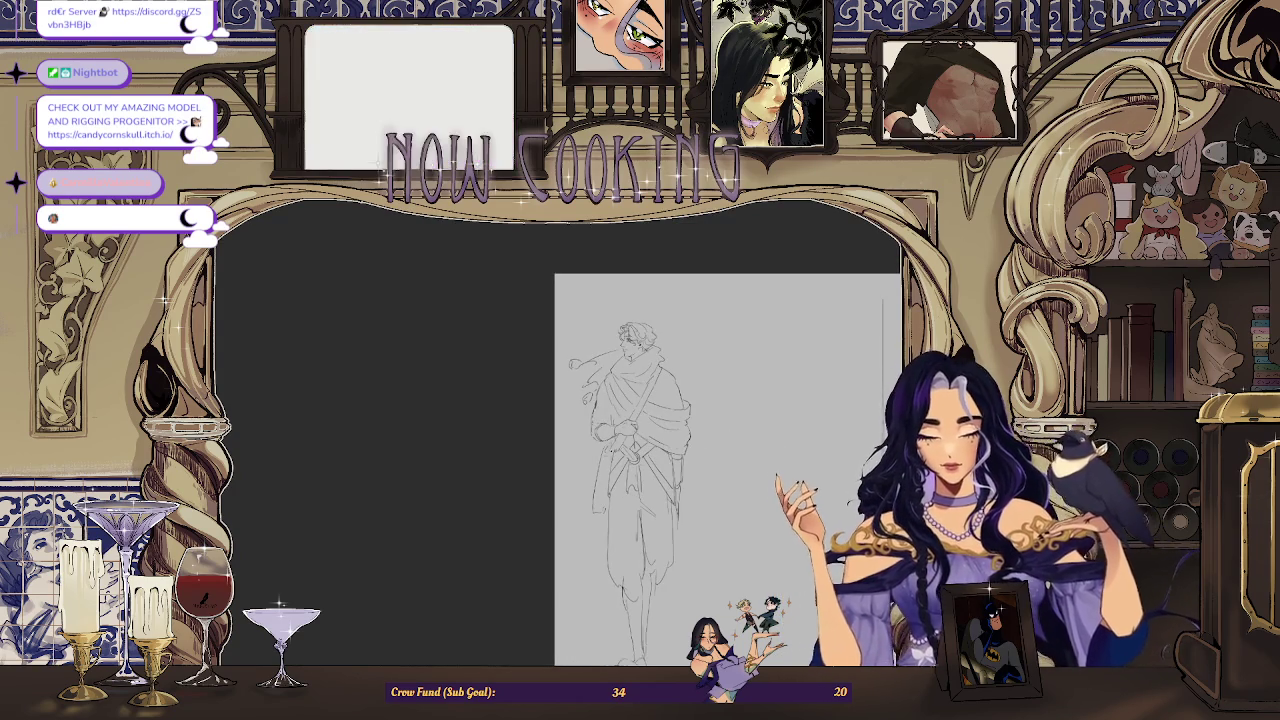
scroll(612, 468, "up", 2)
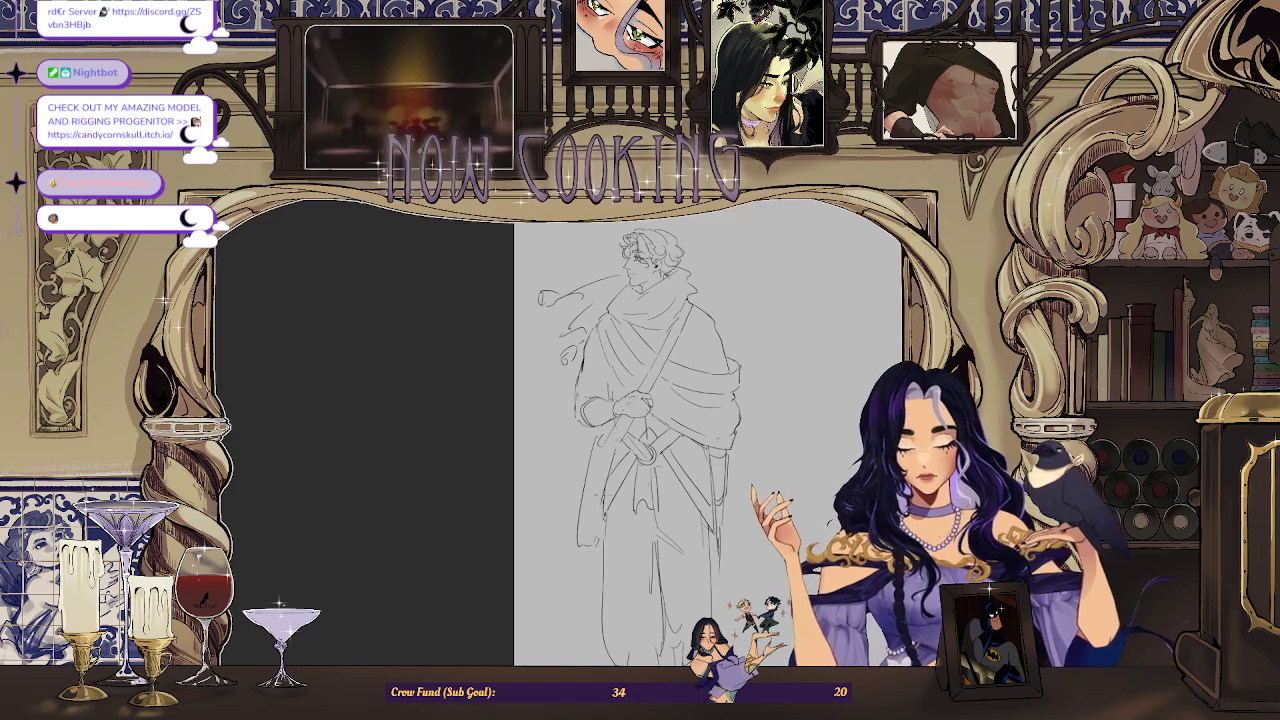
scroll(700, 430, "up", 3)
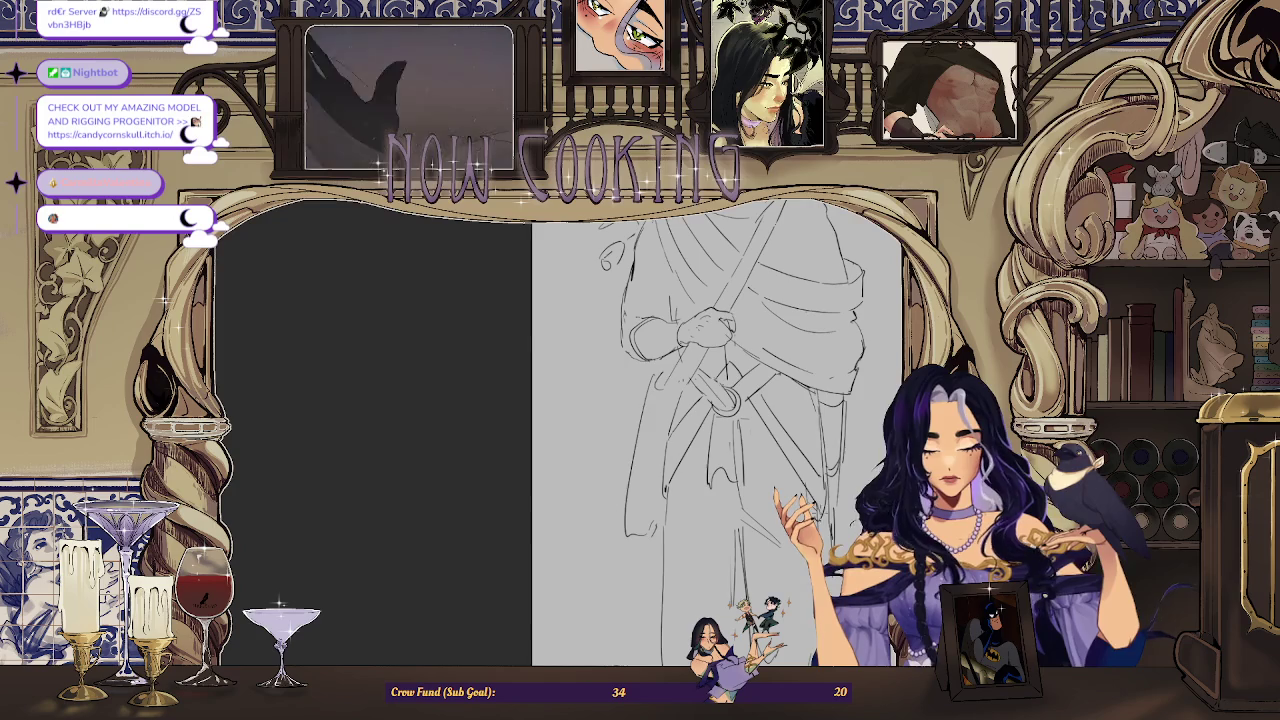
scroll(807, 384, "down", 3)
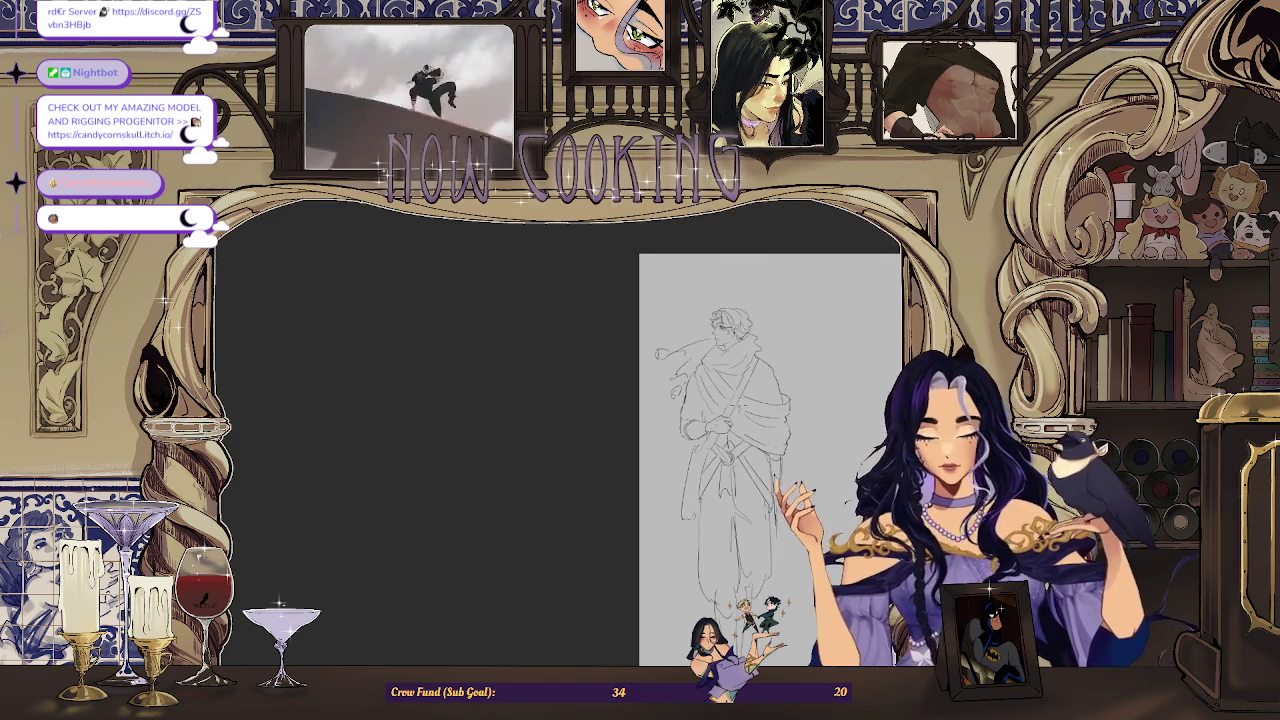
key("h")
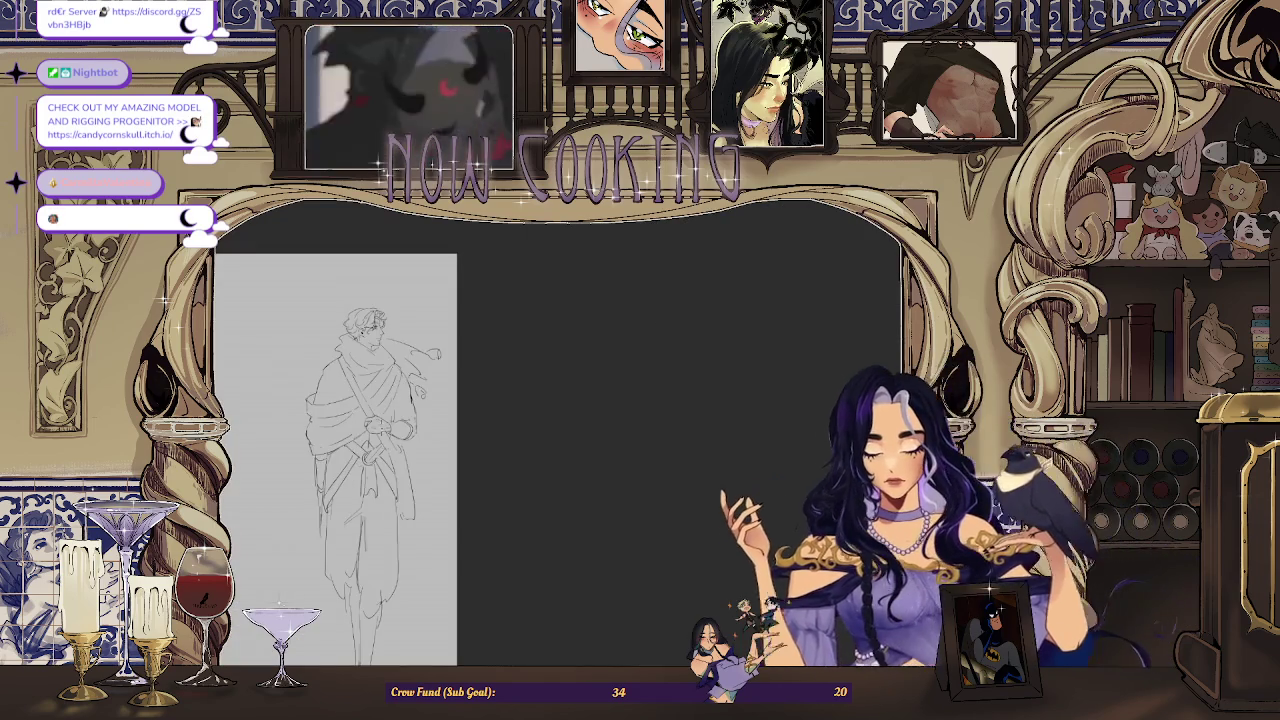
scroll(400, 435, "up", 3)
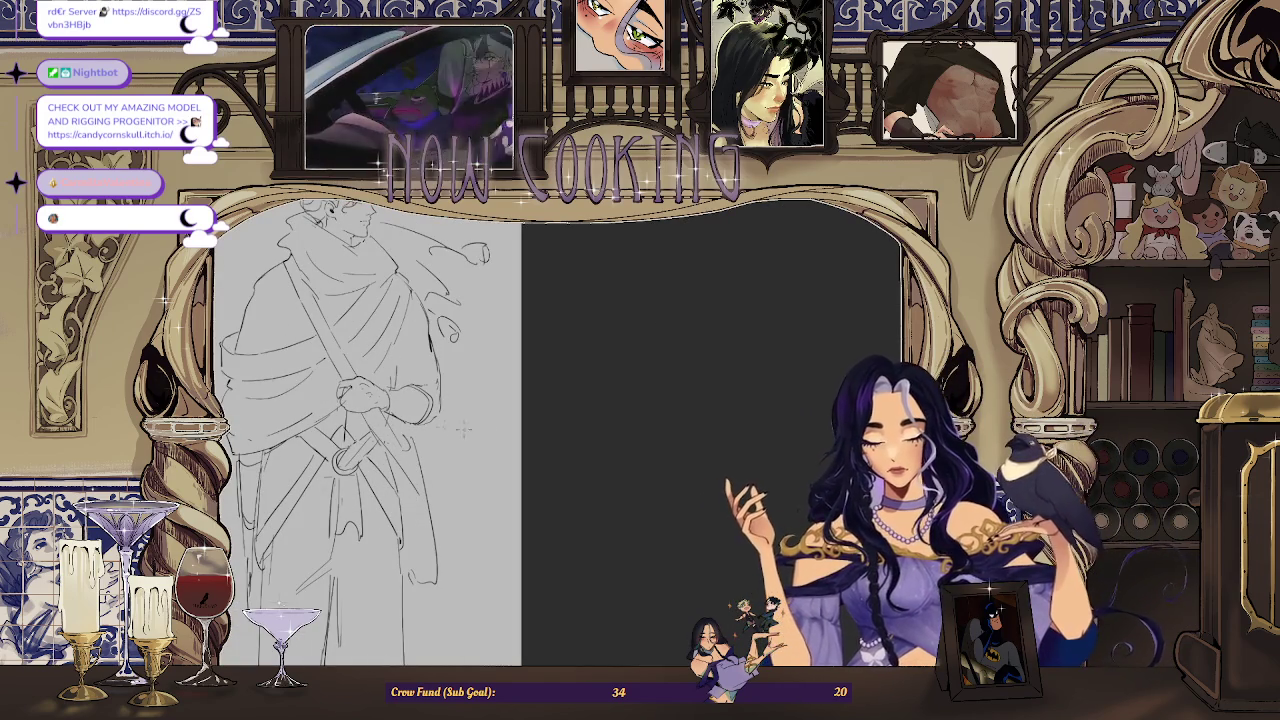
key("h")
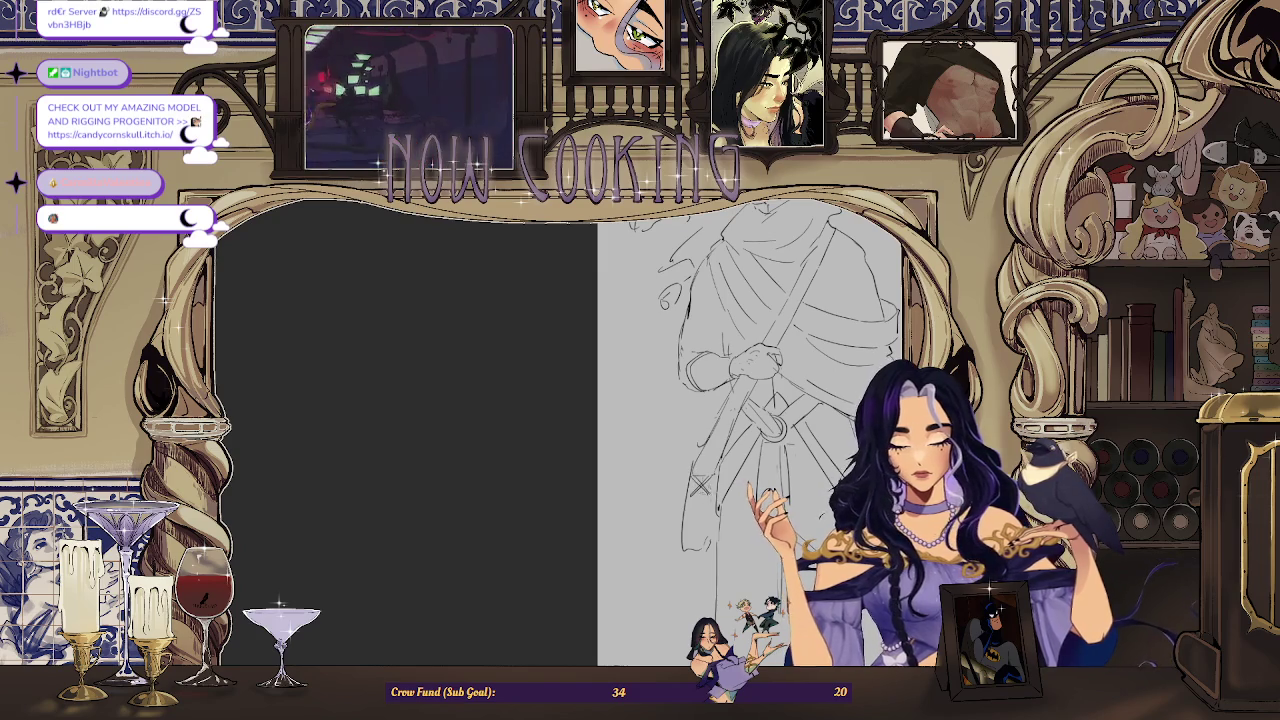
Step: Scroll the view to the cloak's lower left beside the small cross mark
scroll(760, 430, "down", 3)
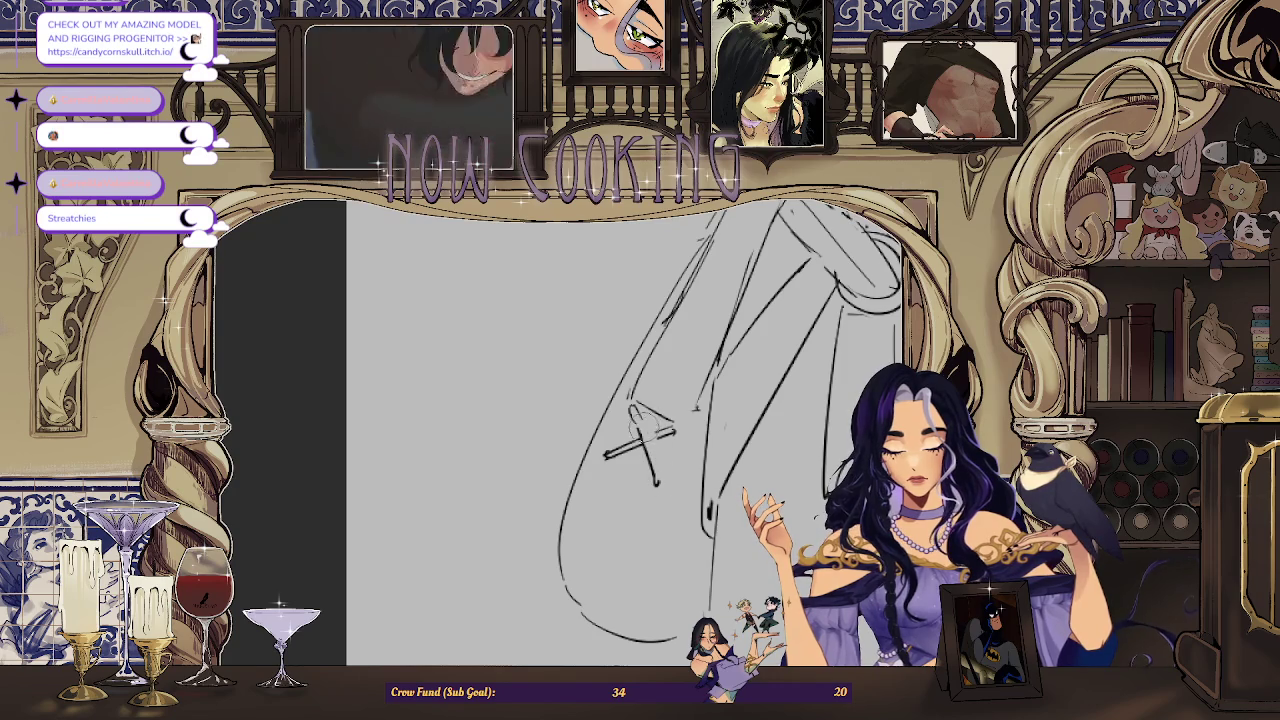
Step: Erase part of the small cross mark next to the hip bag
left_click_drag(636, 415, 649, 458)
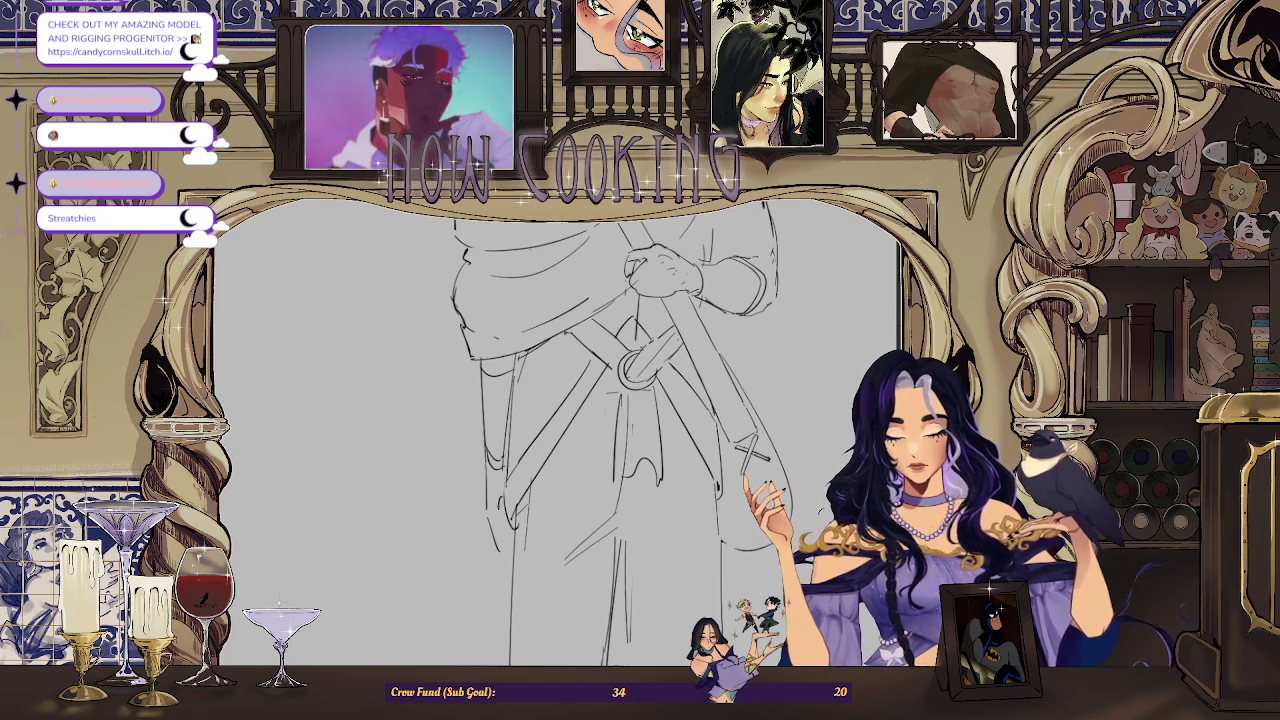
scroll(560, 430, "down", 3)
scroll(560, 430, "up", 3)
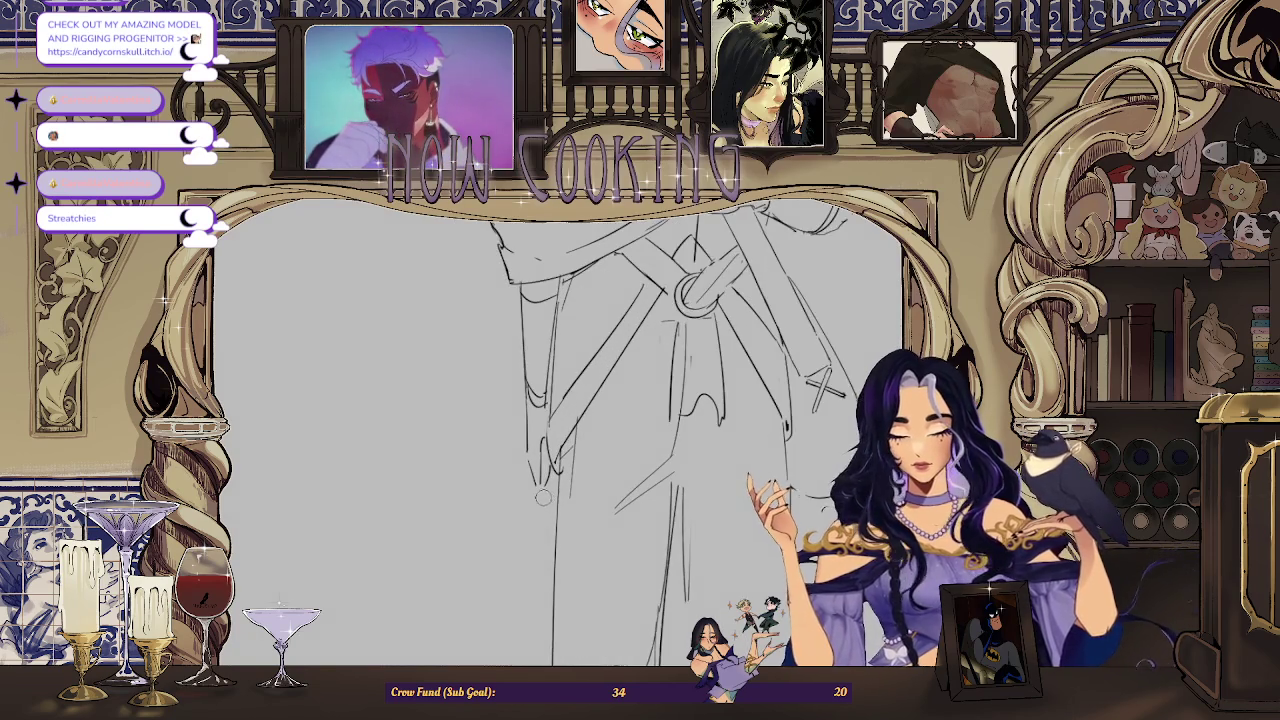
scroll(541, 493, "up", 1)
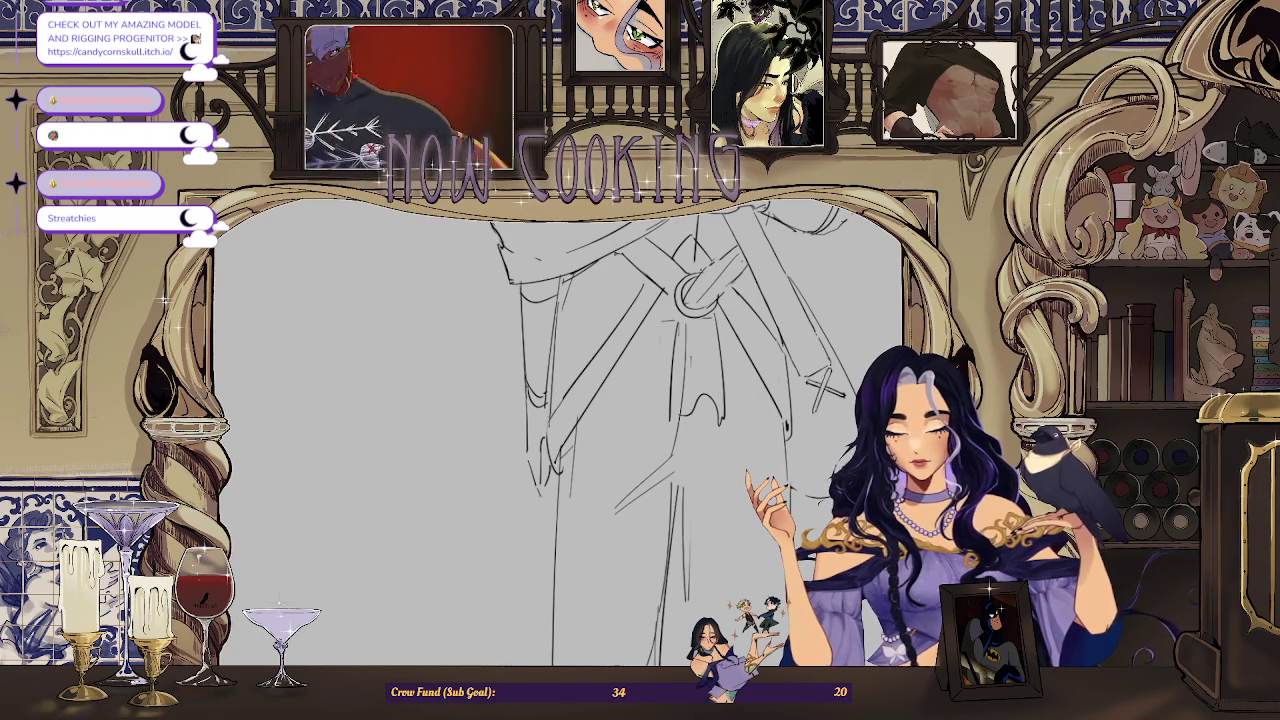
scroll(560, 430, "up", 1)
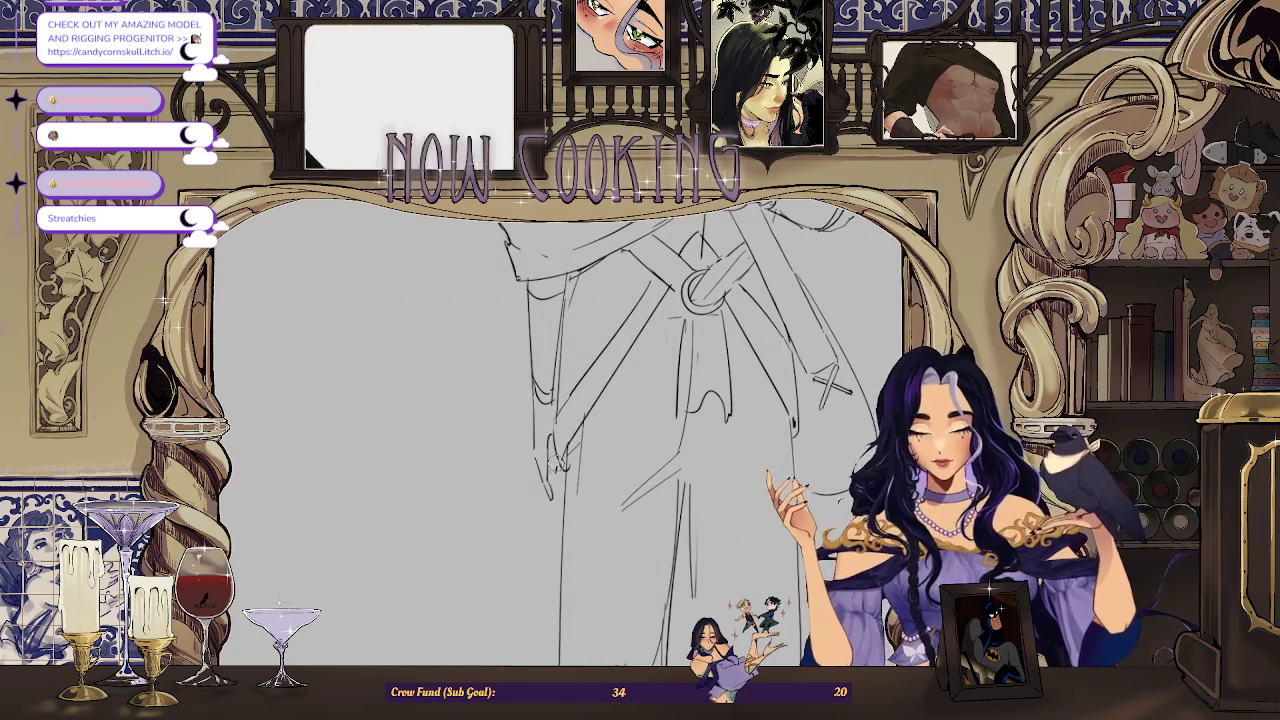
key("ctrl+0")
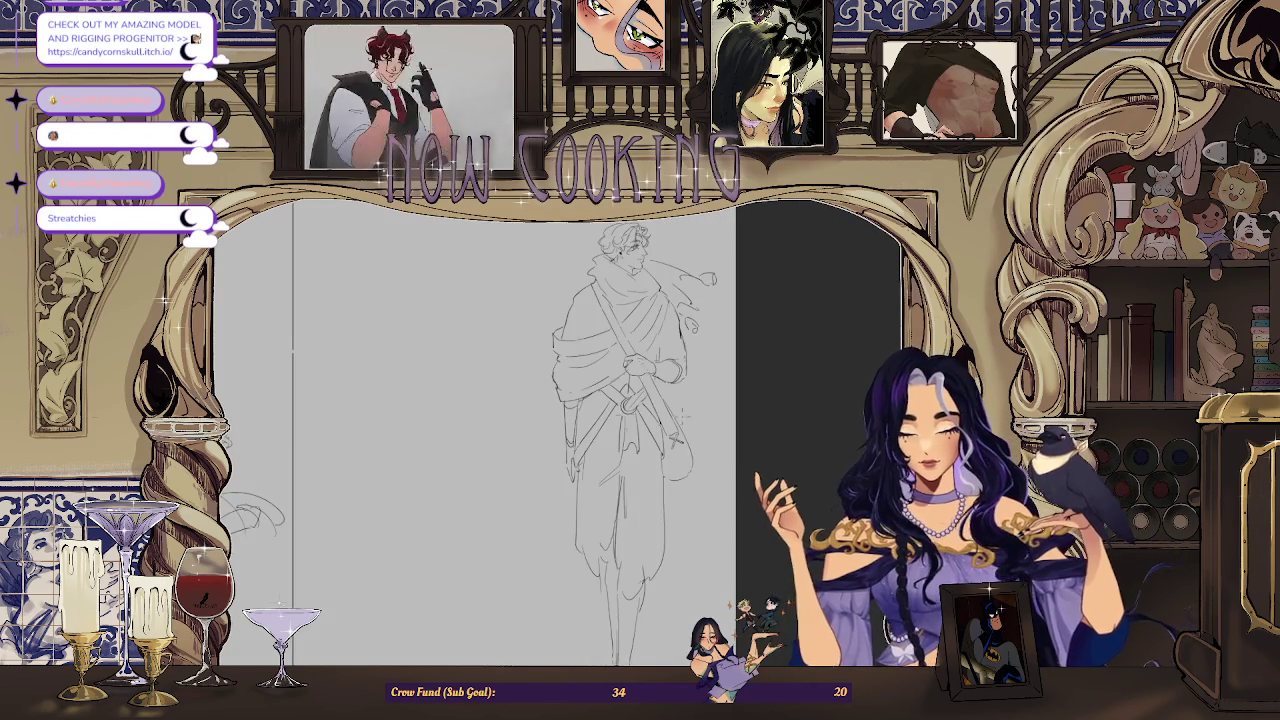
key("h")
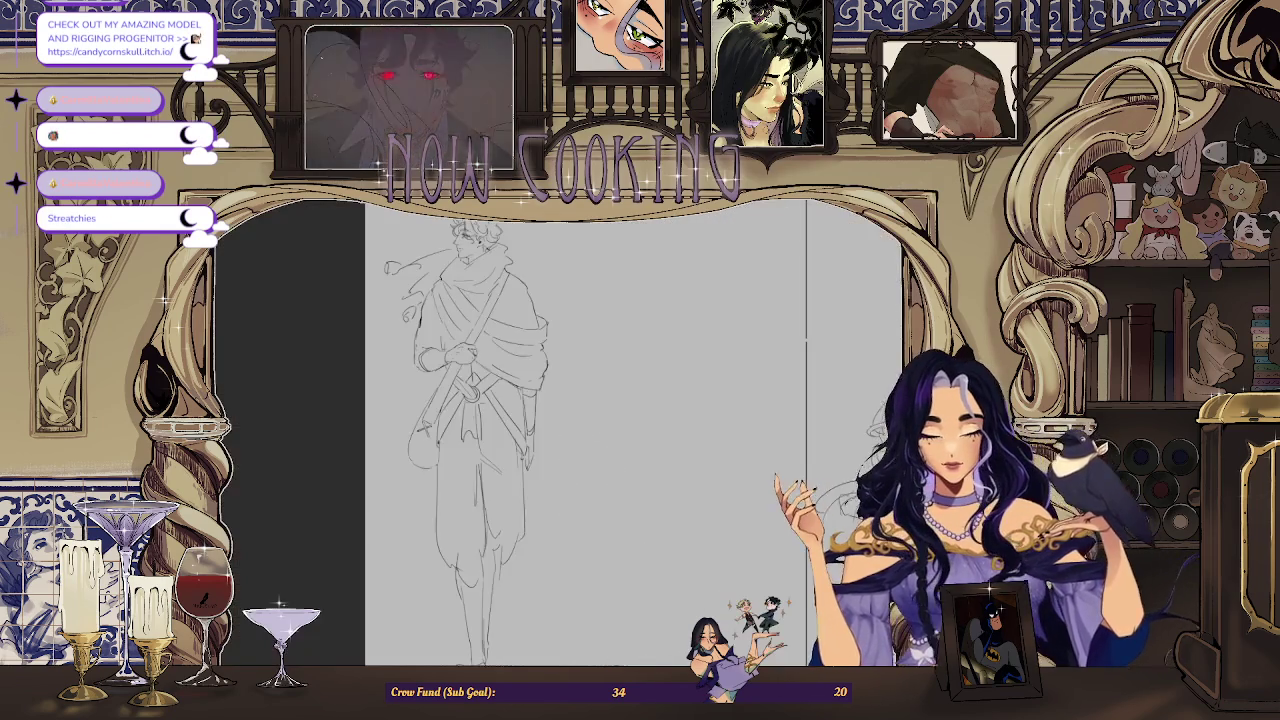
scroll(450, 400, "up", 1)
scroll(450, 400, "up", 2)
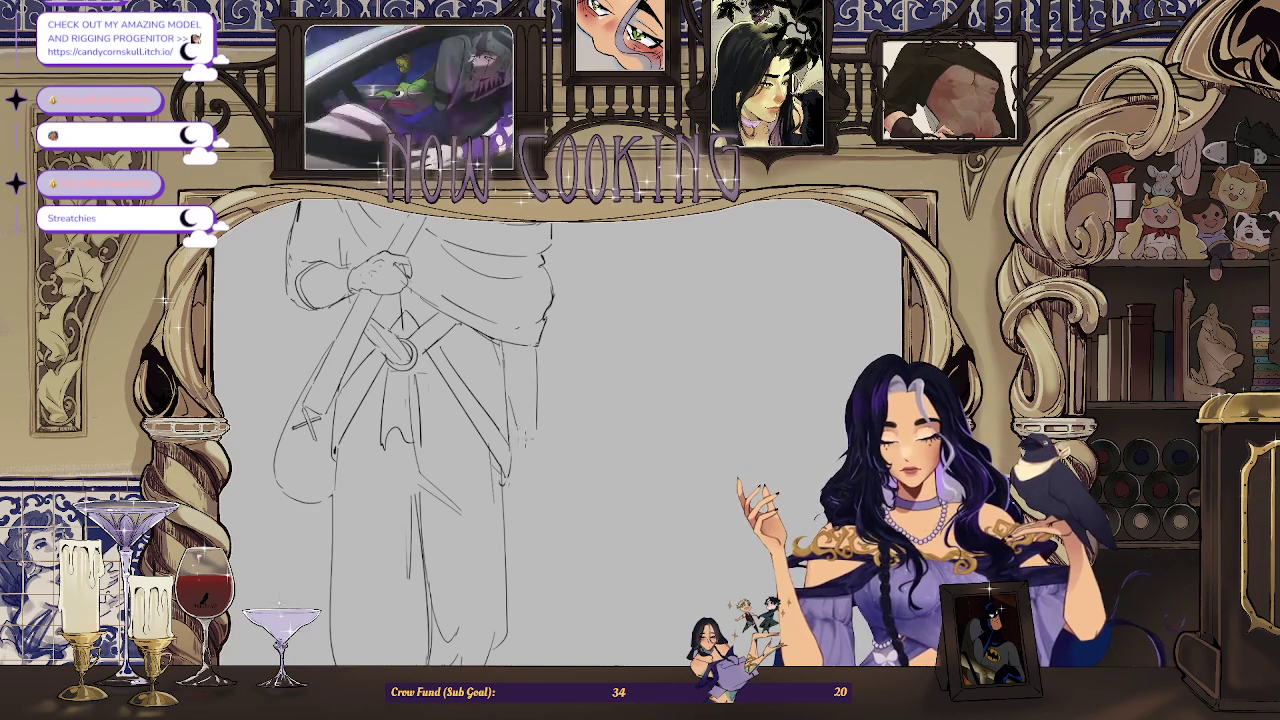
scroll(525, 395, "down", 1)
scroll(530, 396, "down", 1)
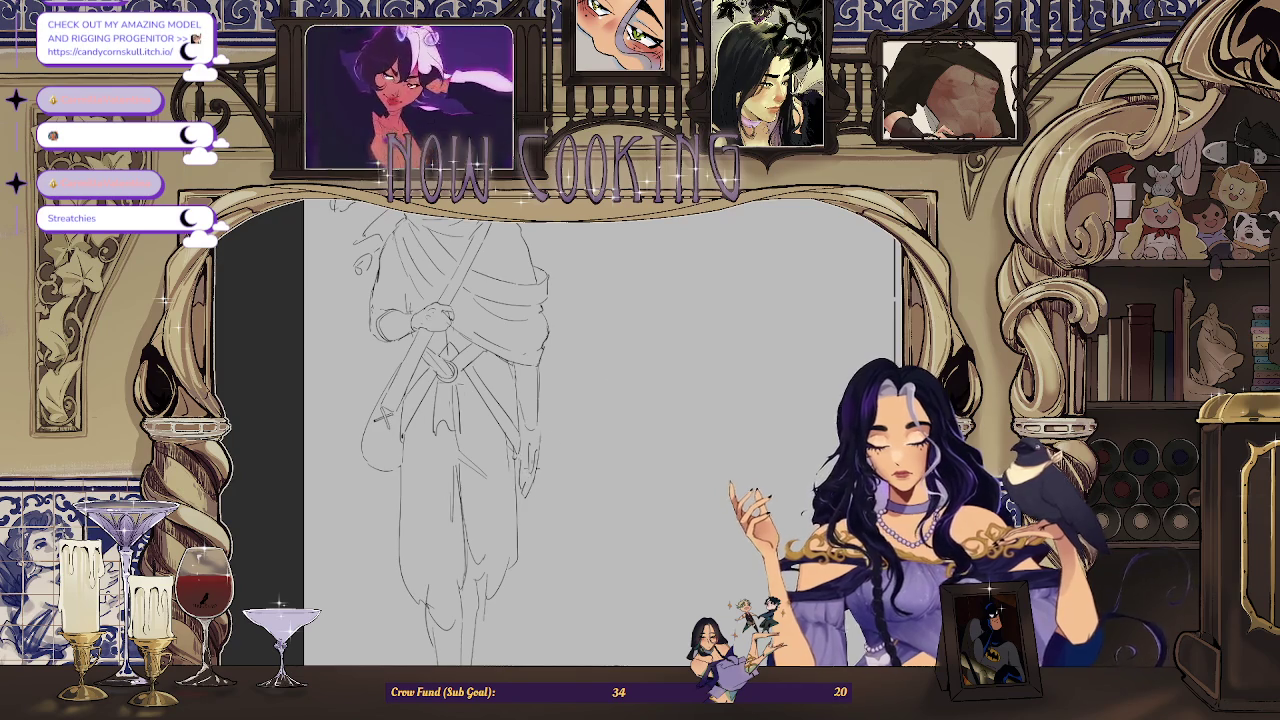
Step: Recenter and mirror the view, then add a pencil stroke refining the lowered hand
left_click_drag(623, 255, 828, 255)
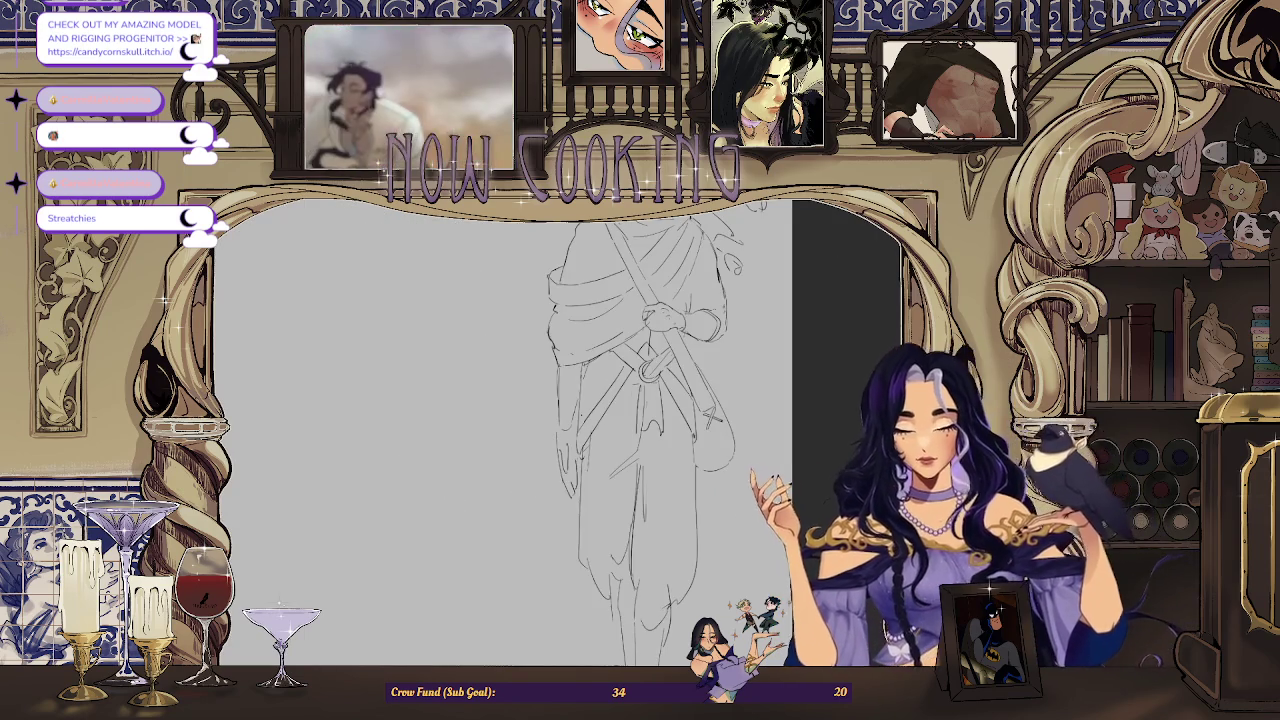
scroll(828, 255, "up", 2)
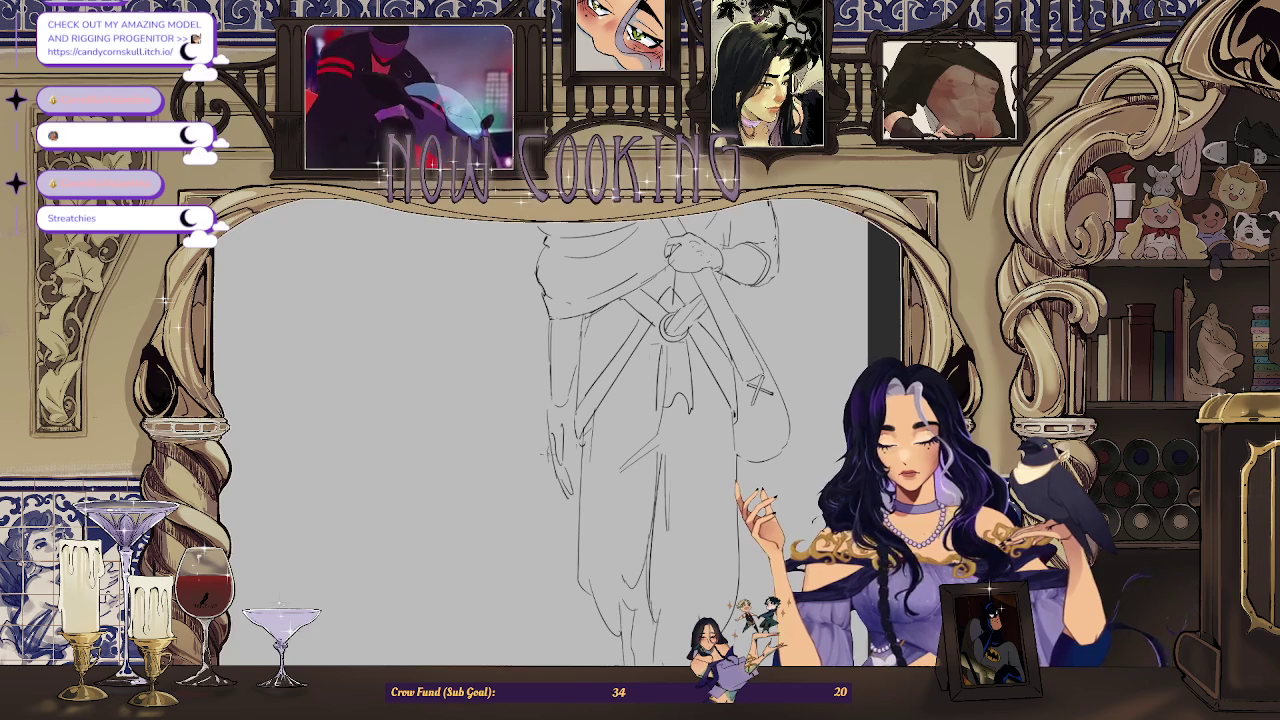
scroll(570, 455, "down", 2)
scroll(570, 455, "down", 2)
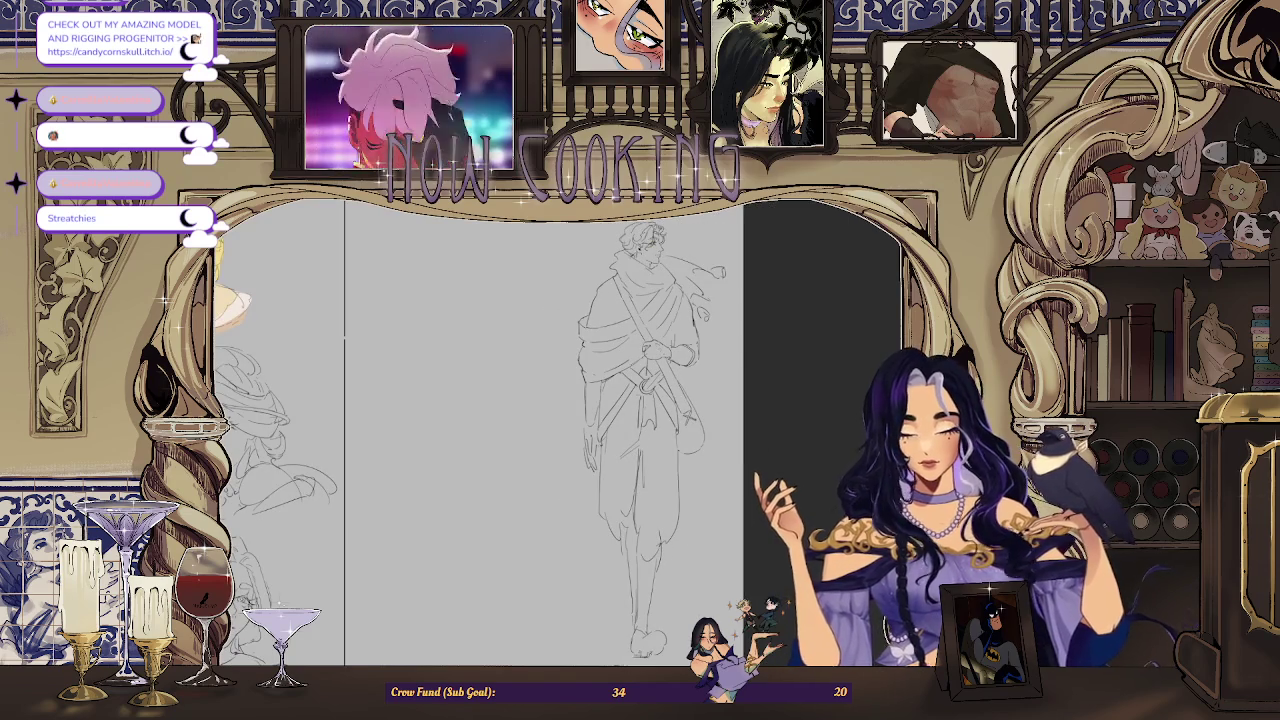
key("m")
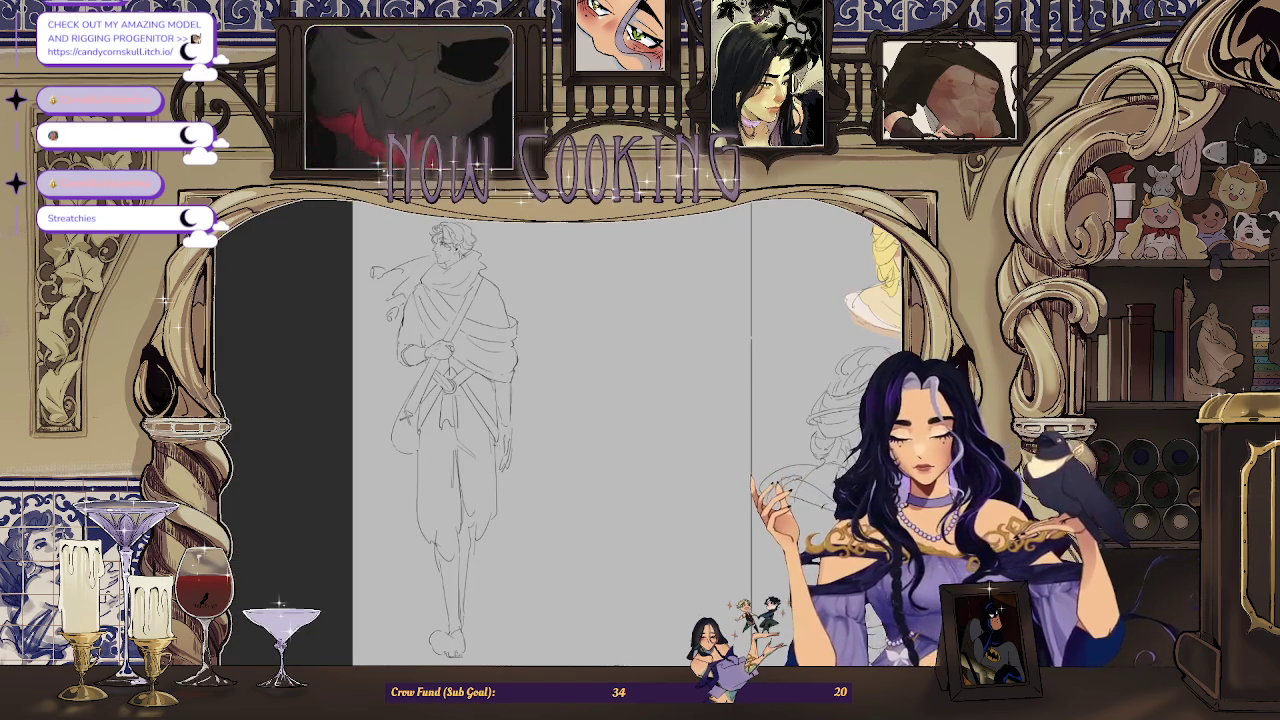
scroll(529, 422, "up", 2)
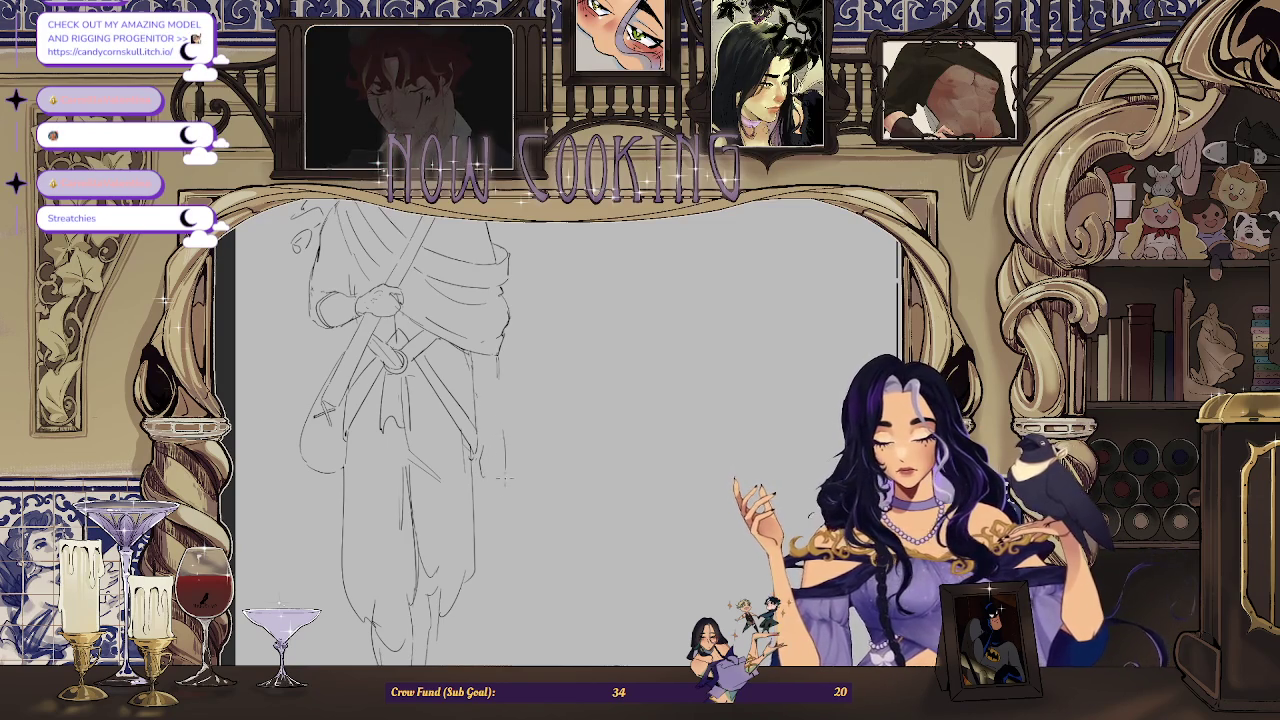
left_click_drag(496, 457, 502, 492)
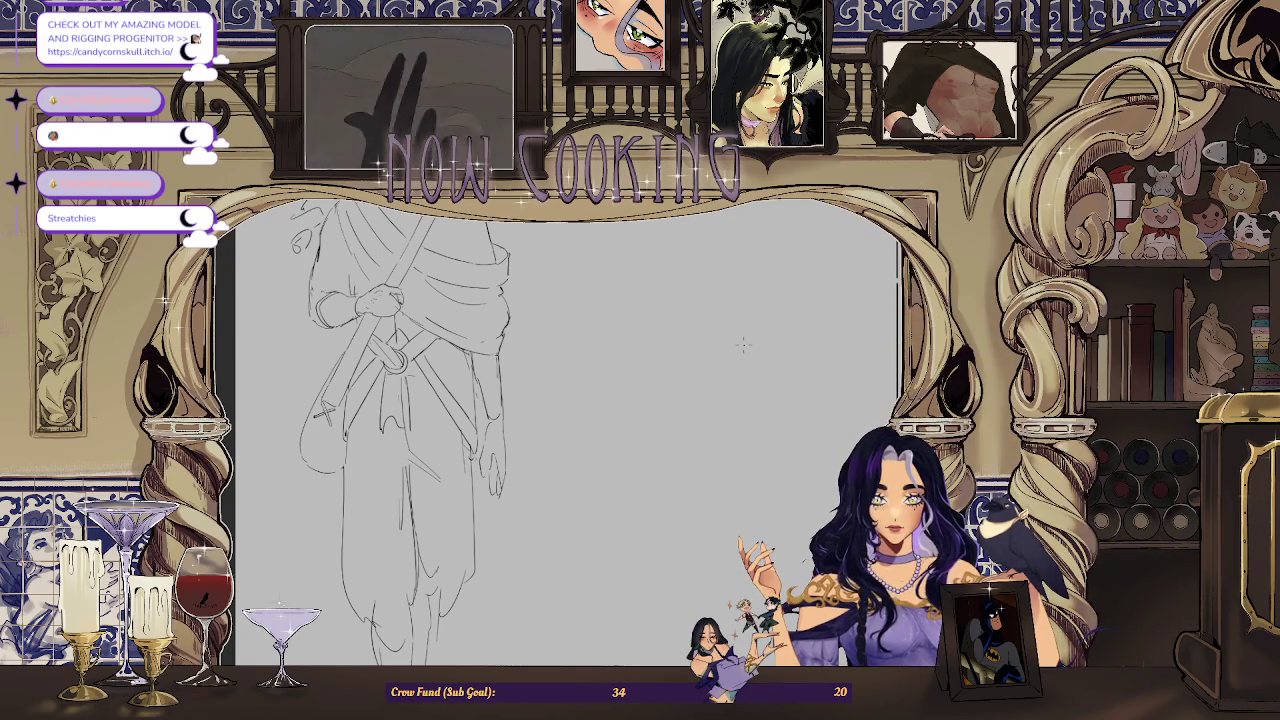
key("ctrl+plus")
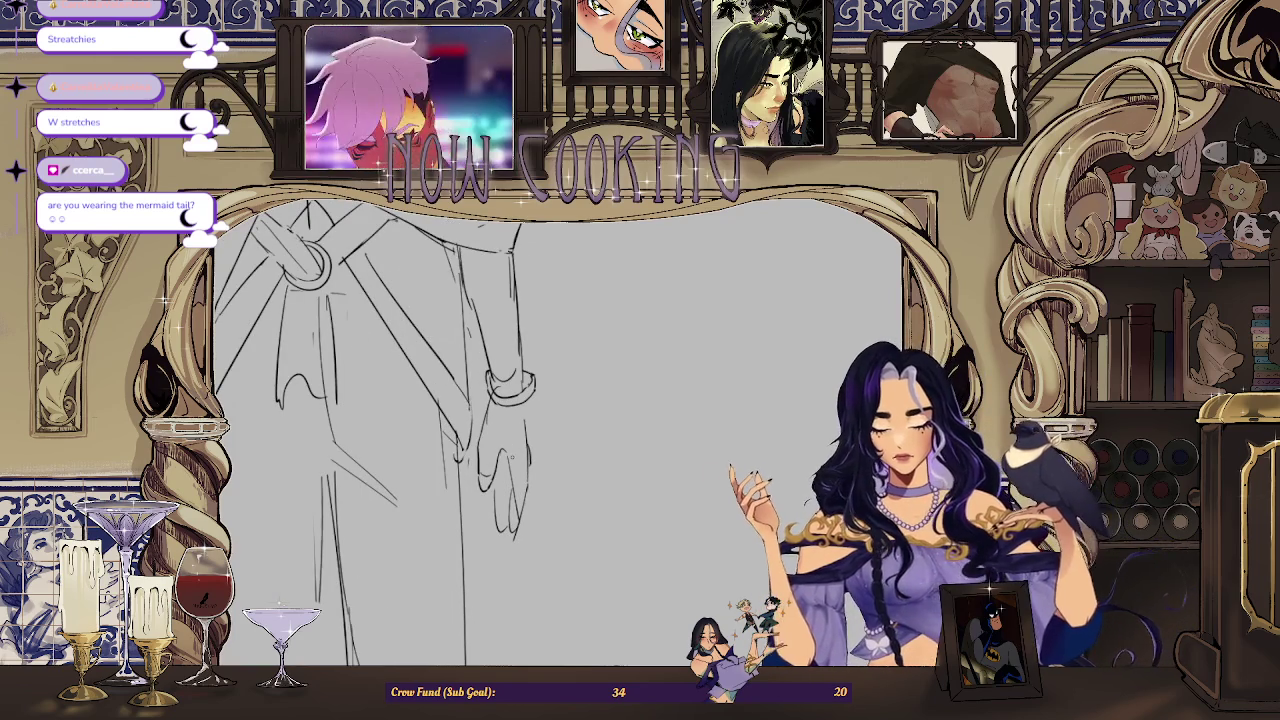
Step: Rotate the view, extend the hand's outer contour downward, undo the stray finger strokes, and rotate back
left_click_drag(533, 430, 530, 404)
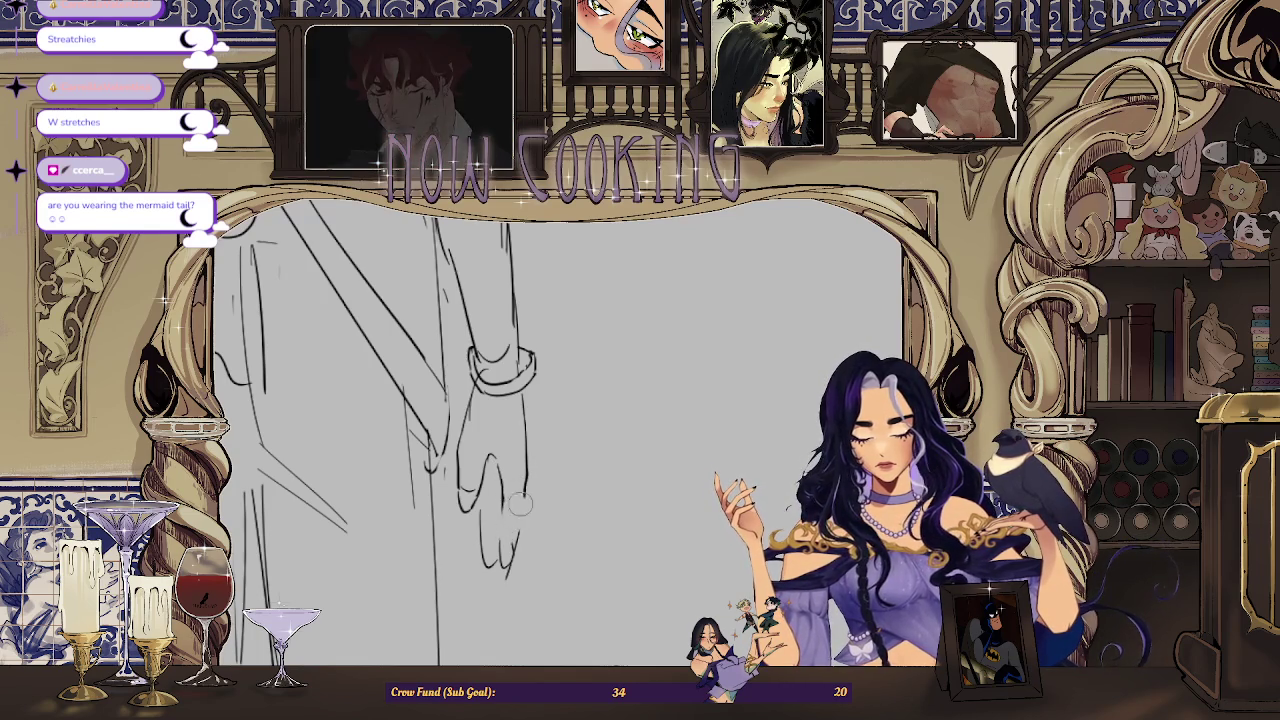
left_click_drag(527, 480, 528, 497)
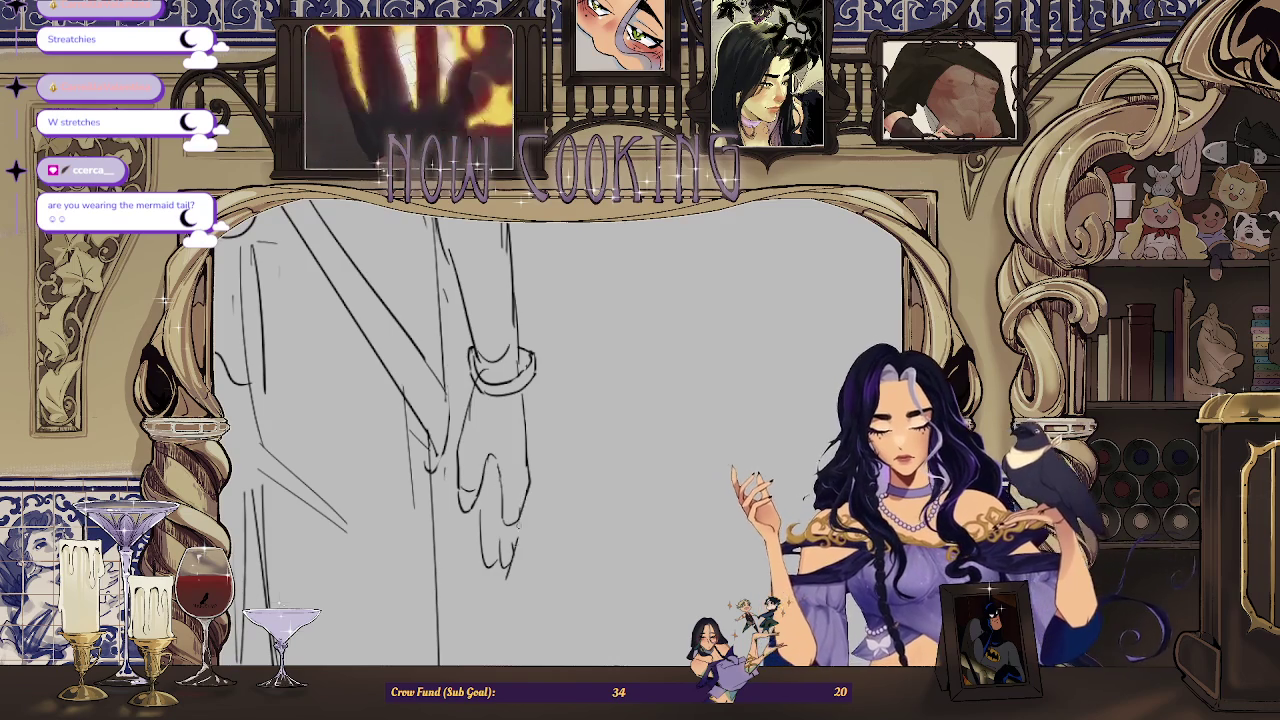
key("ctrl+z")
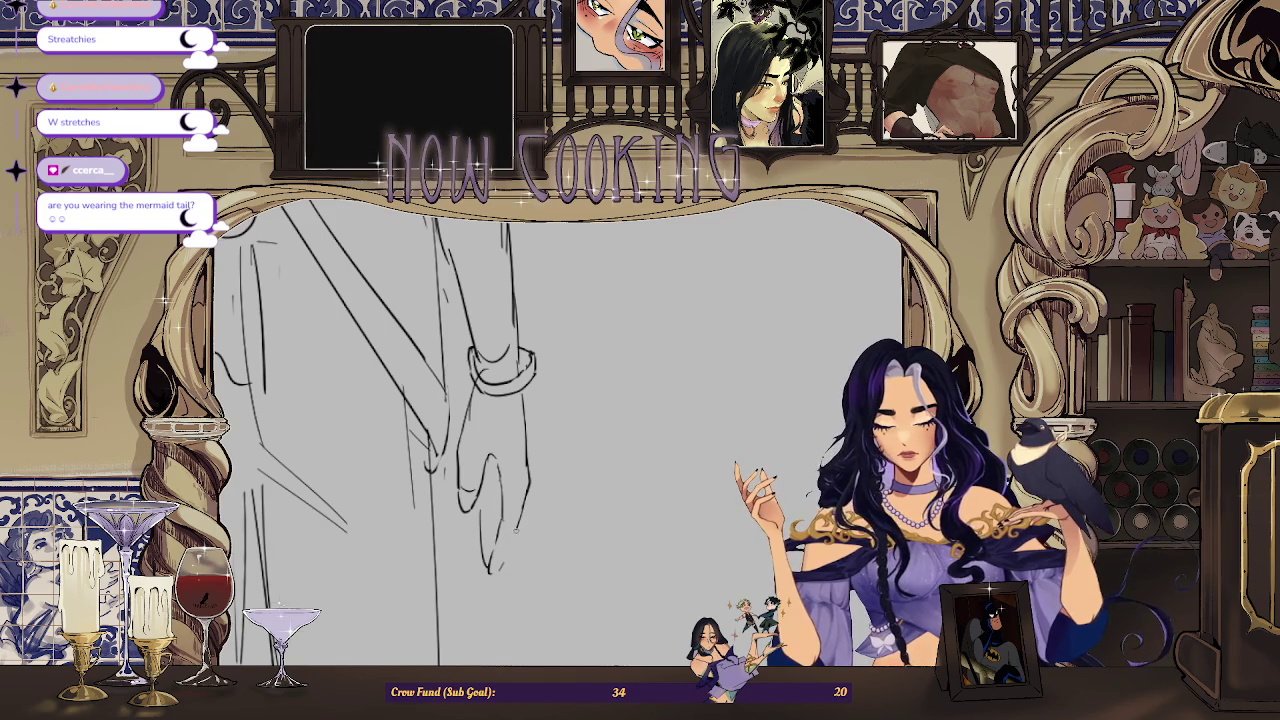
left_click_drag(400, 400, 440, 440)
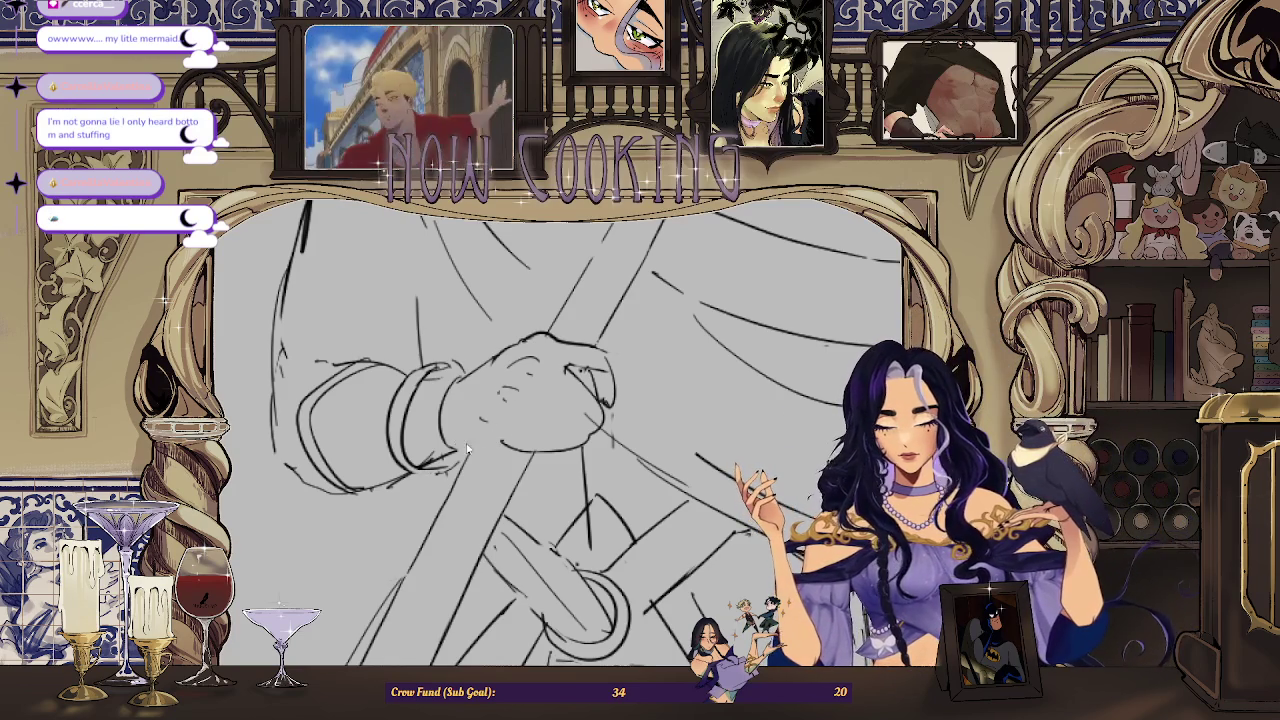
scroll(449, 454, "up", 2)
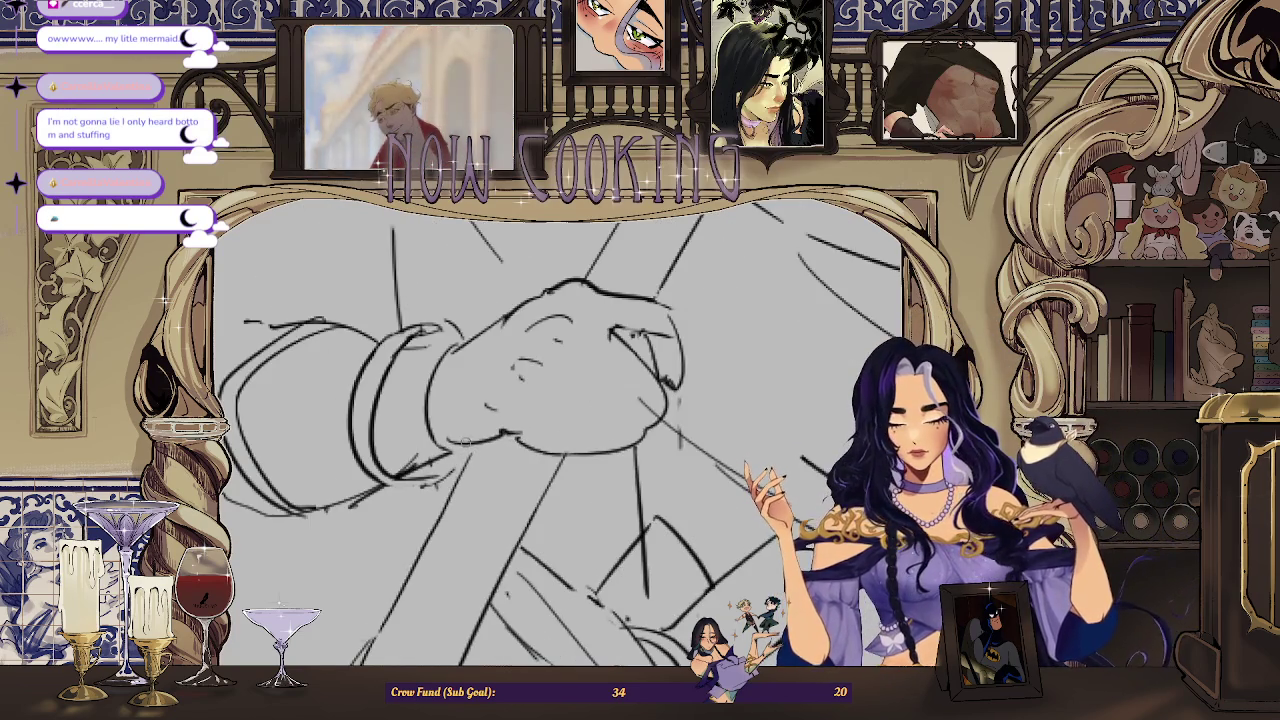